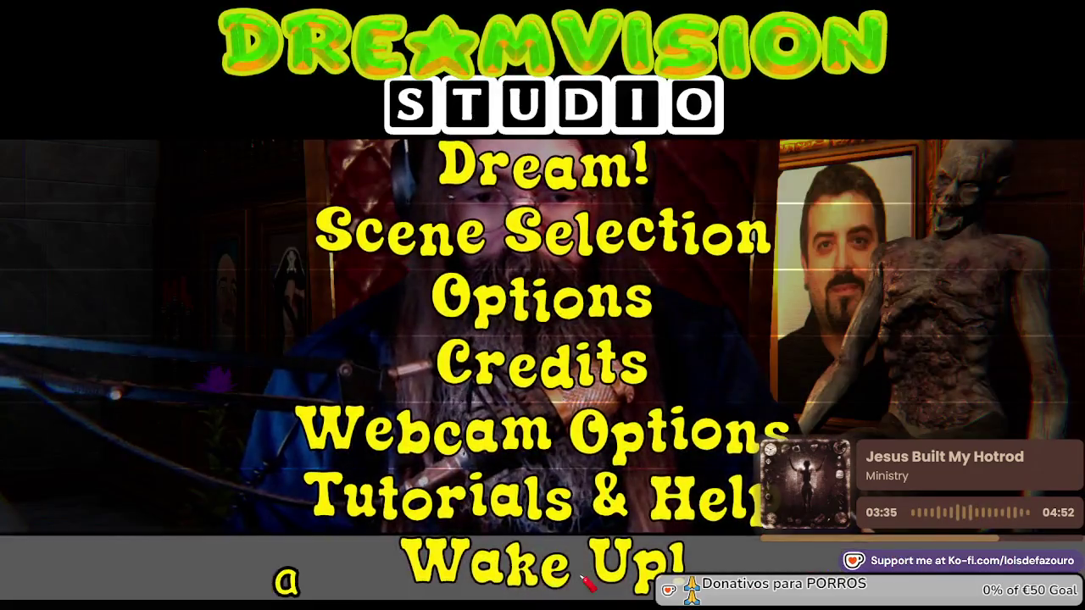
Choose Wake Up! twice in the main menu to quit the game to the desktop
left_click(542, 561)
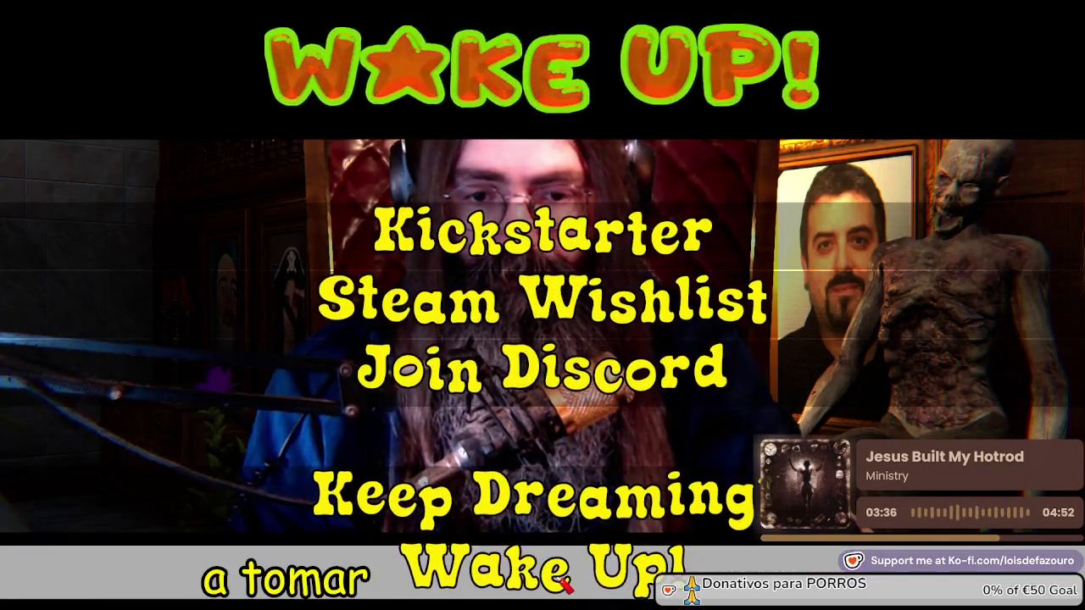
left_click(545, 580)
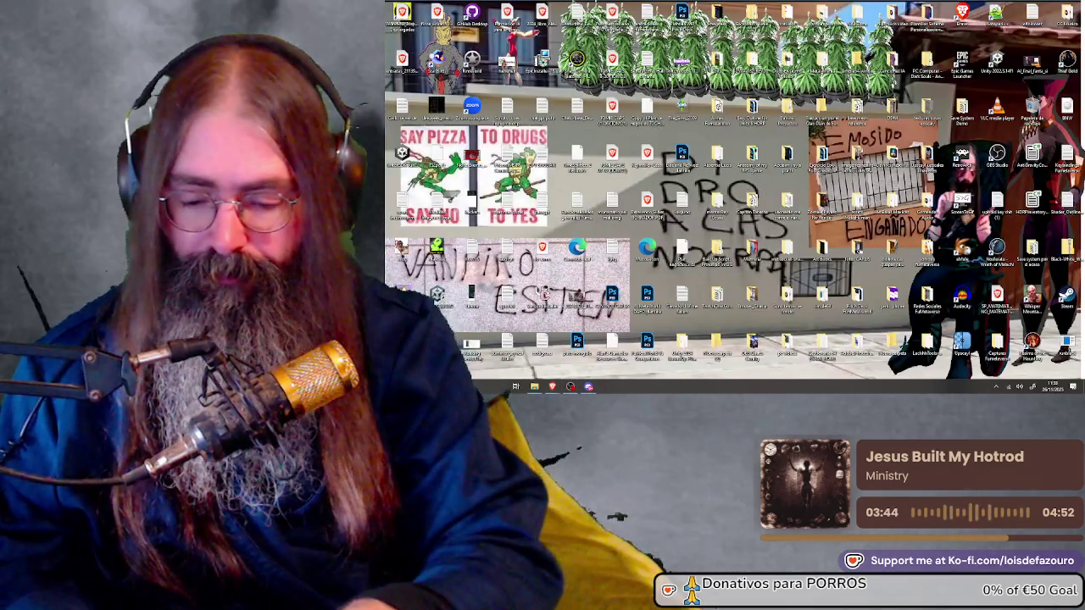
Launch Unity Hub and open the Nuevas escenas directos – Taberna Capitan project
key("super")
key("Escape")
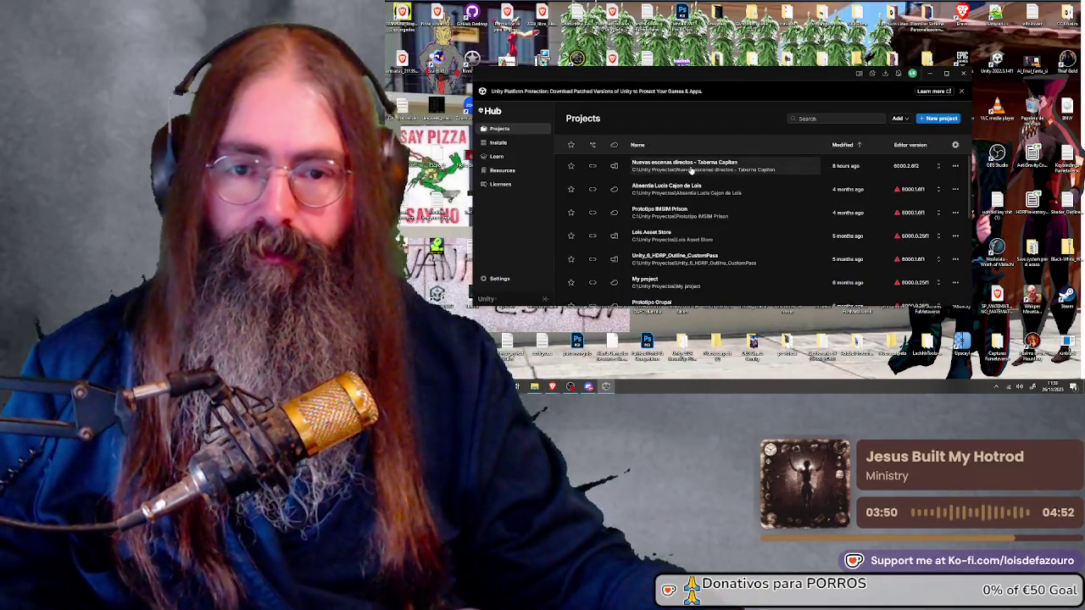
left_click(691, 168)
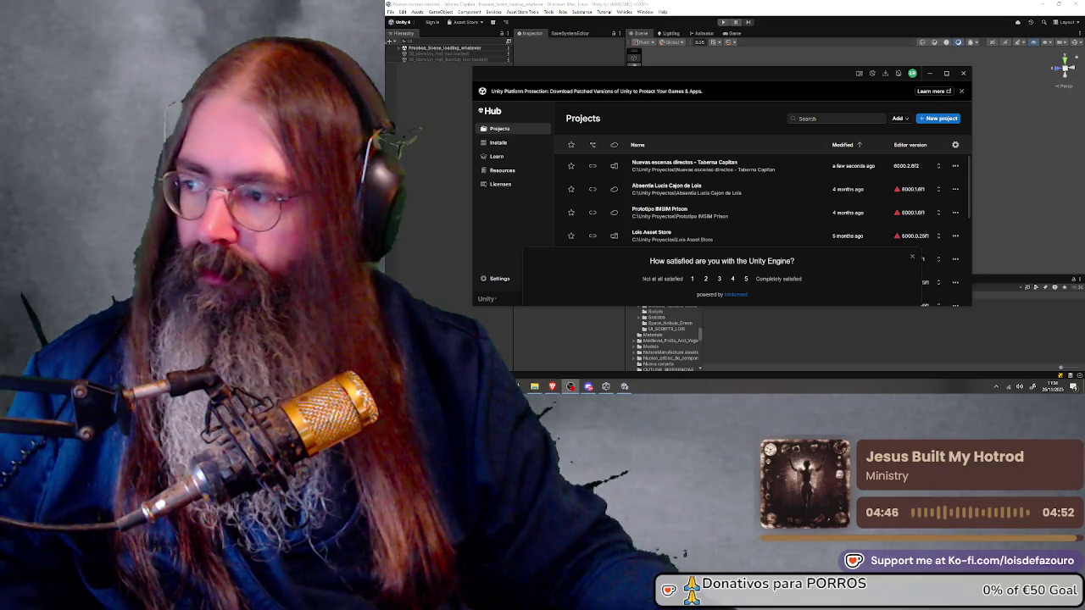
Dismiss the Hub and HDRP Wizard, then use SaveSystemEditor's Abrir Carpeta de Guardados button
left_click(929, 73)
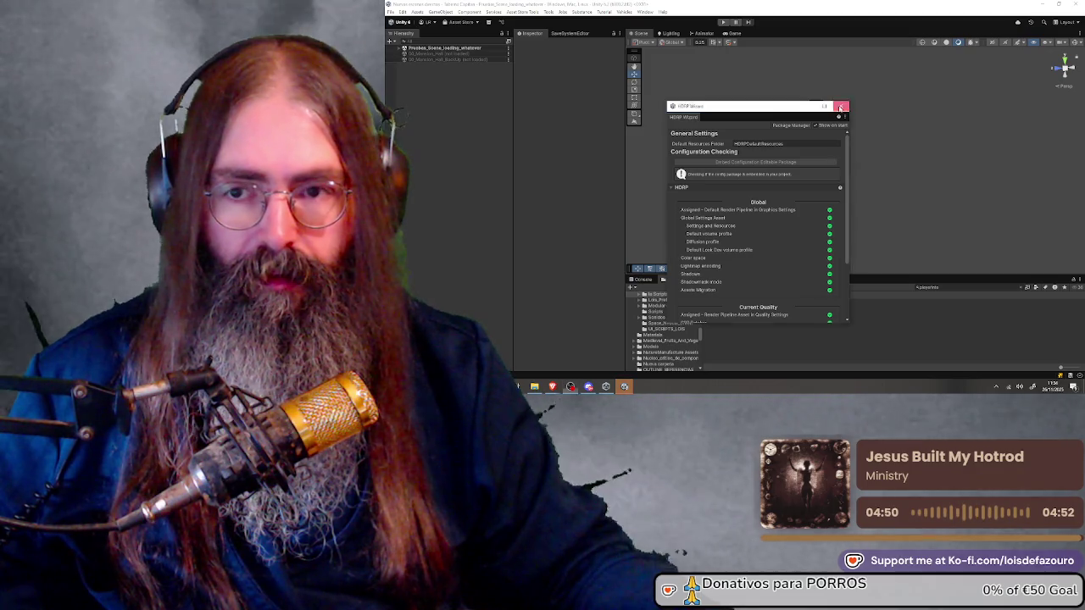
left_click(840, 107)
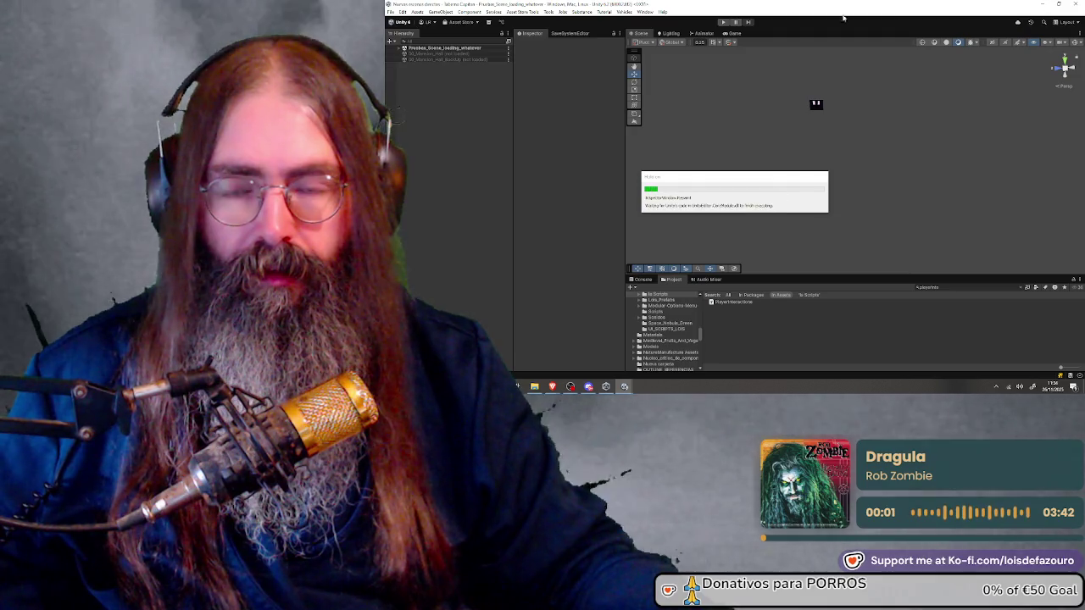
left_click(570, 33)
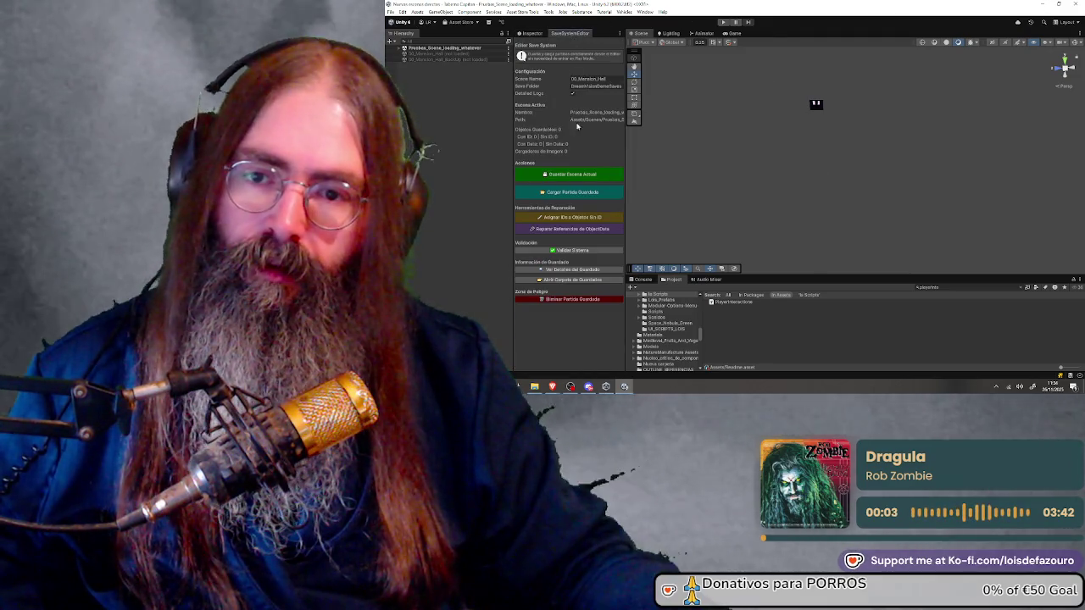
left_click(589, 281)
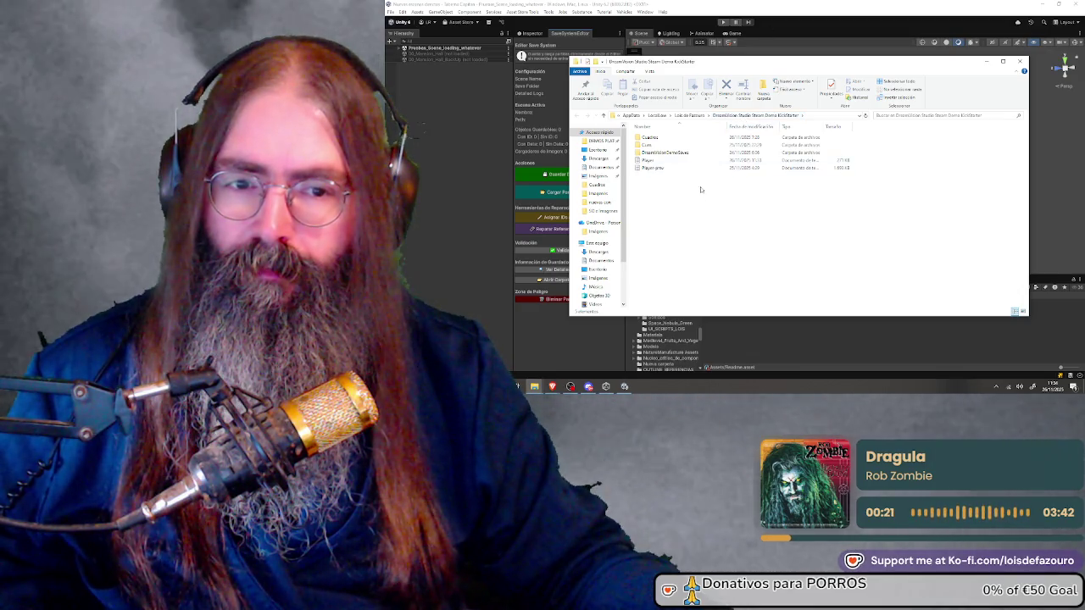
Delete all five items in the save folder, reselecting them after one undo
left_click_drag(914, 236, 695, 141)
key("Delete")
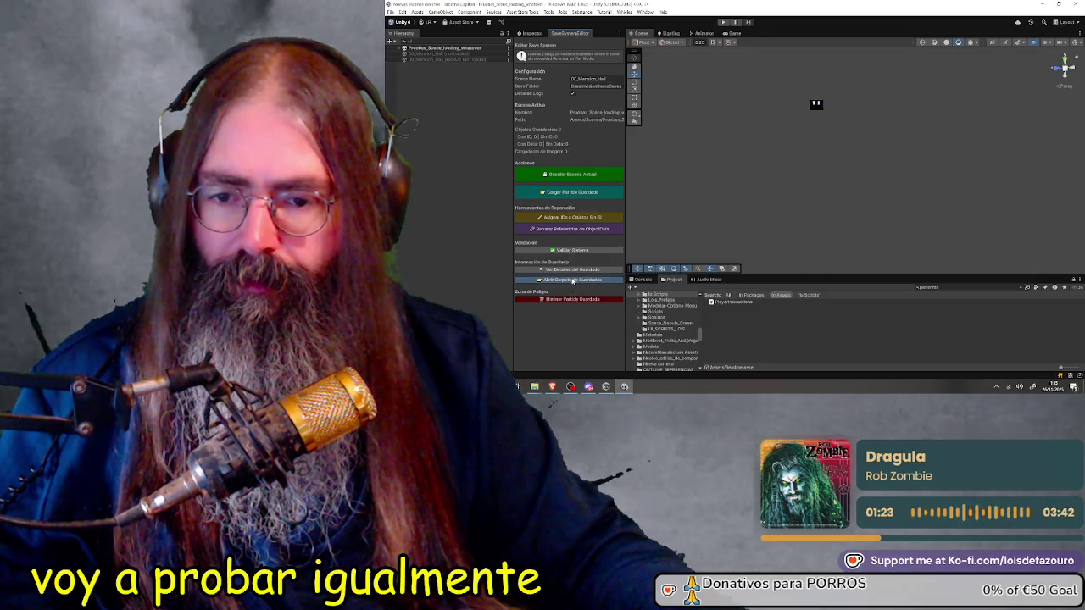
key("ctrl+z")
left_click_drag(749, 245, 657, 136)
key("Delete")
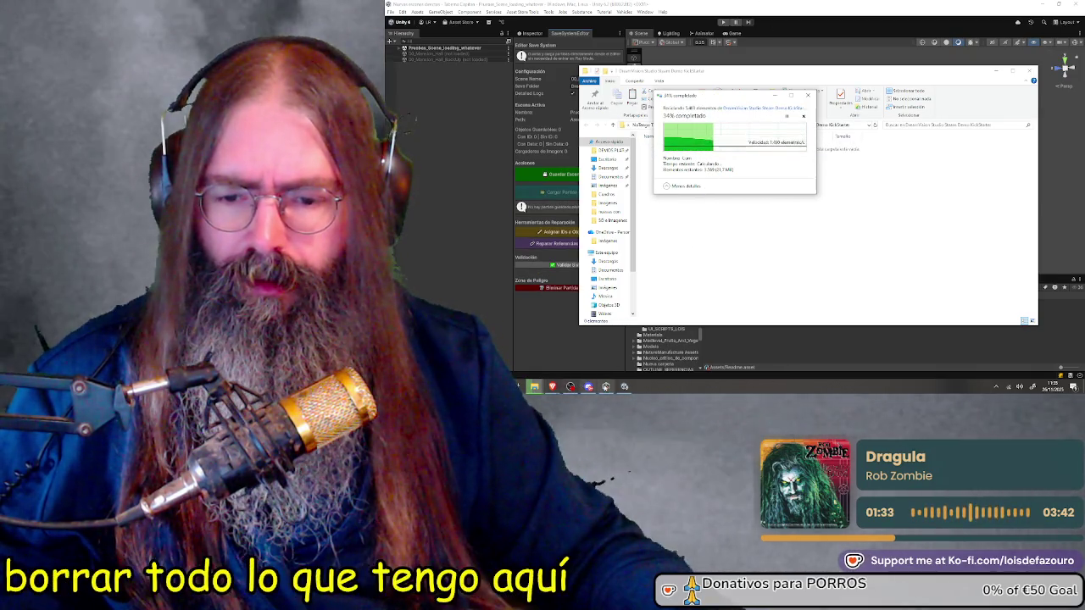
Switch to the DEMOS PLATÓ VIRTUAL MULTIPLAYER Explorer window
mouse_move(535, 386)
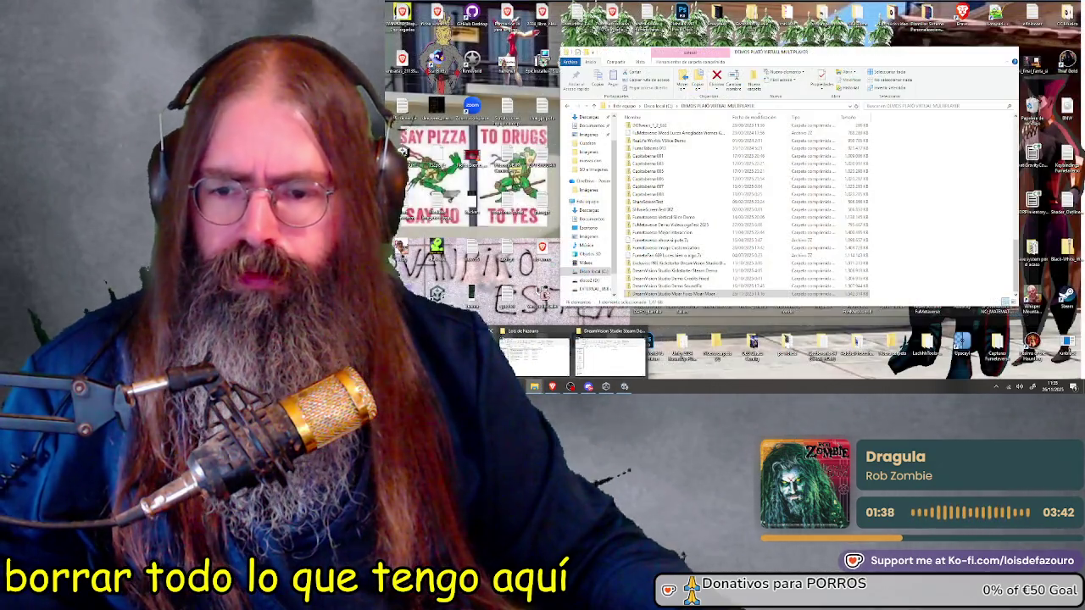
left_click(534, 354)
scroll(699, 218, "up", 10)
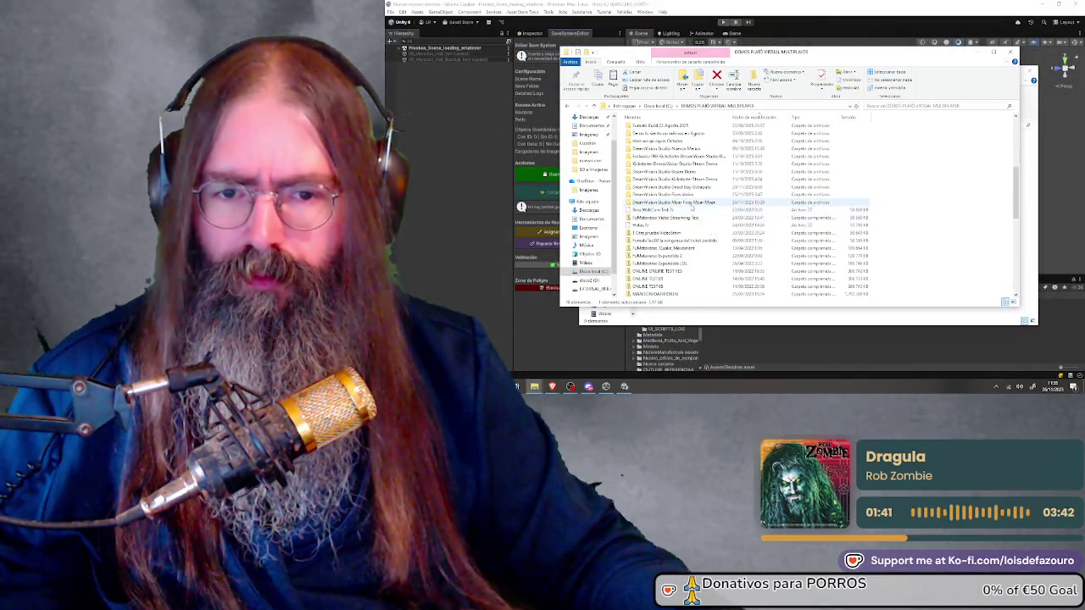
Open the Mixer Fixes Moar Moar build folder and launch the DreamVision Studio Demo executable
double_click(689, 205)
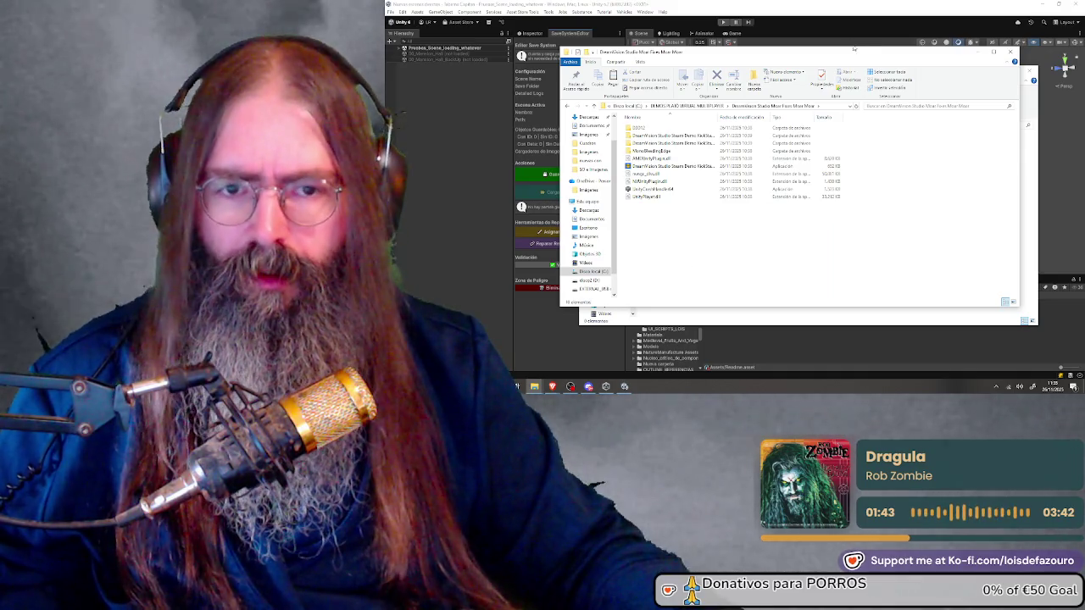
mouse_move(857, 54)
left_mouse_down()
mouse_move(781, 256)
mouse_move(878, 45)
mouse_move(815, 68)
mouse_move(846, 100)
left_mouse_up()
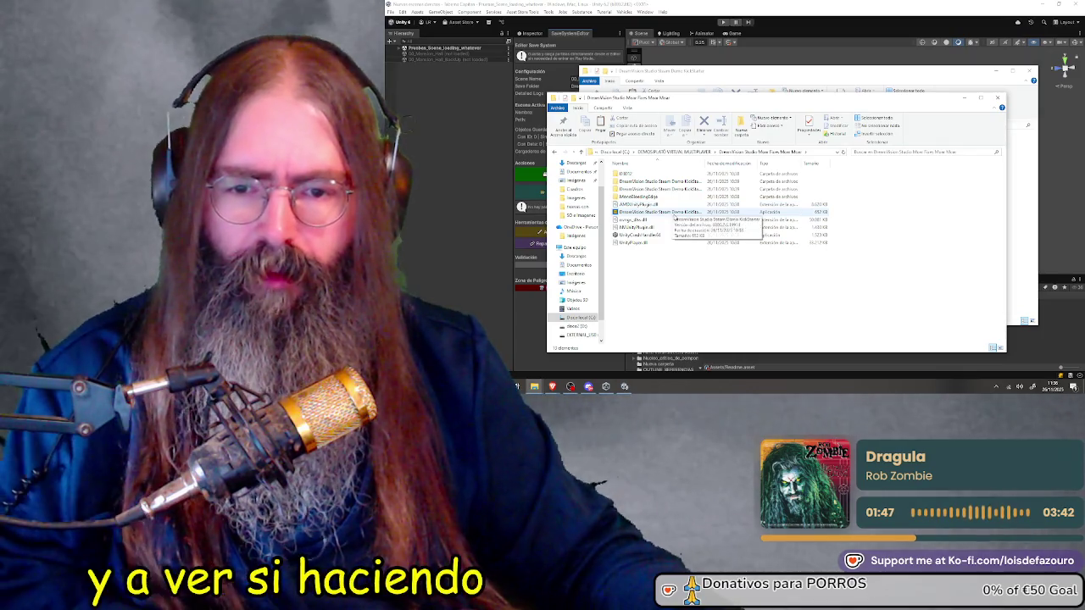
left_click(675, 212)
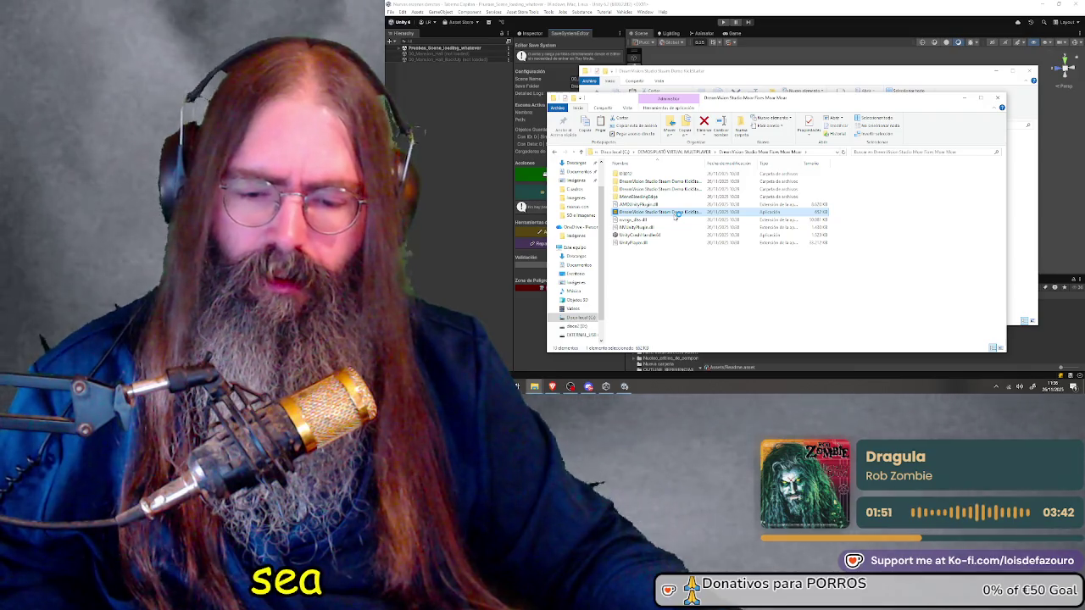
double_click(675, 213)
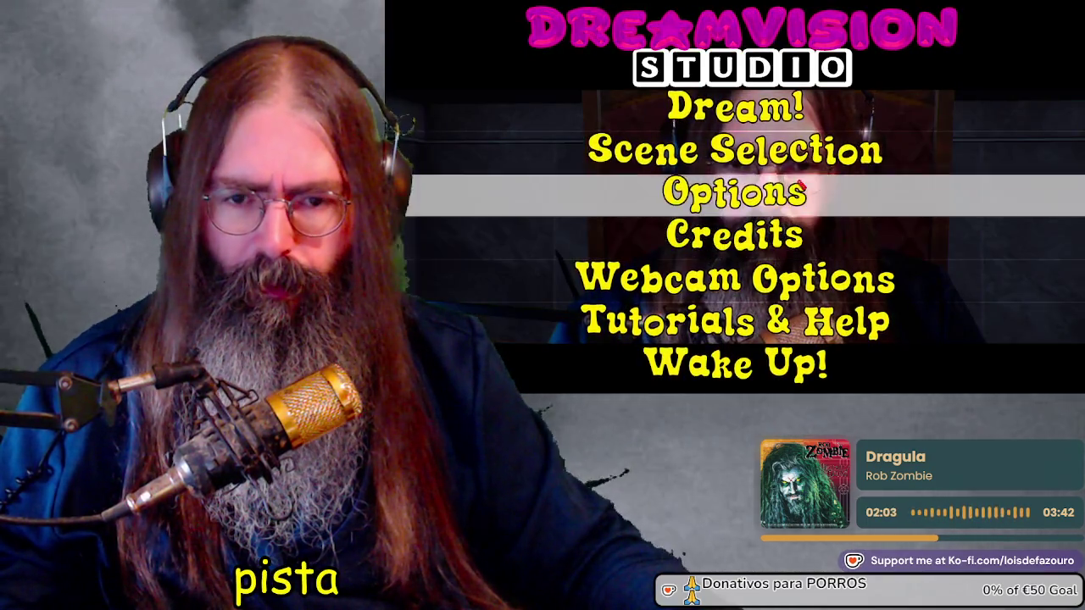
Start the Demo Dream scene from Scene Selection in the main menu
left_click(768, 146)
left_click(765, 145)
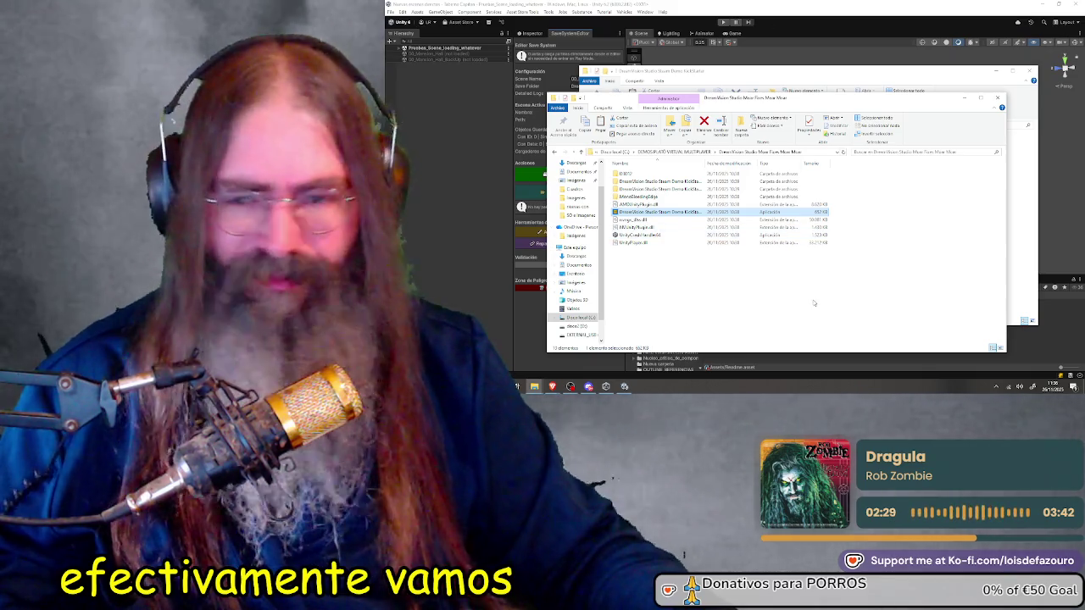
Bring the save-folder window forward and delete its regenerated save folder and Player file
left_click_drag(712, 106, 660, 102)
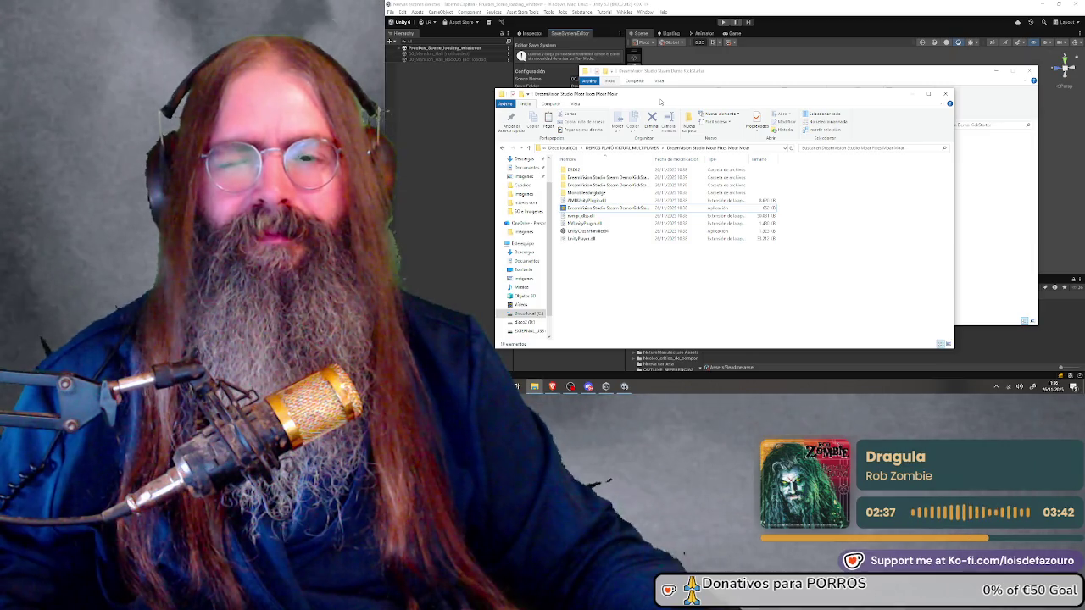
left_click_drag(660, 102, 648, 98)
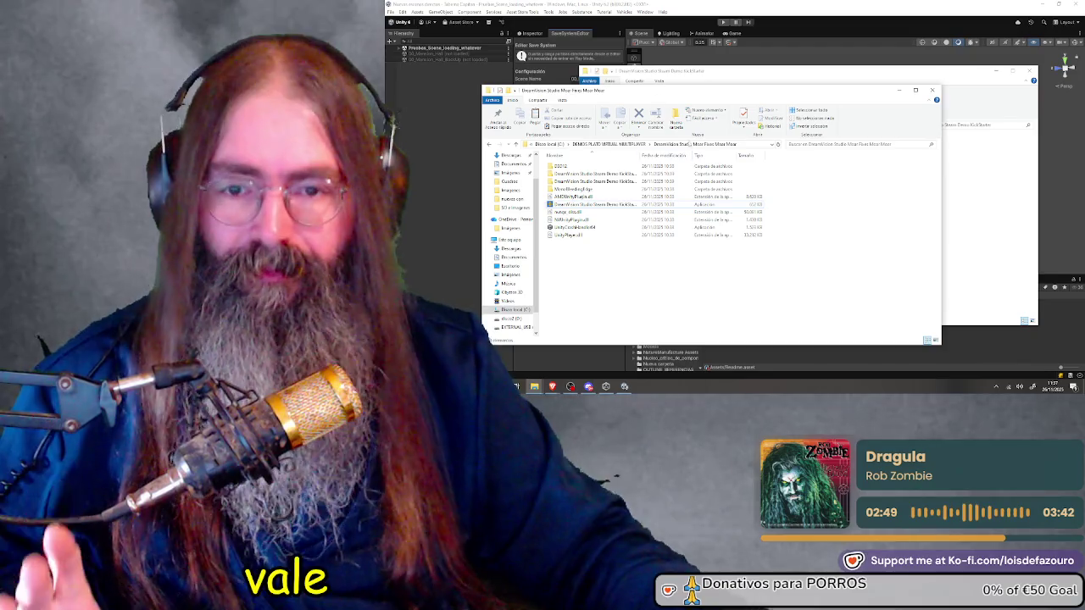
mouse_move(534, 387)
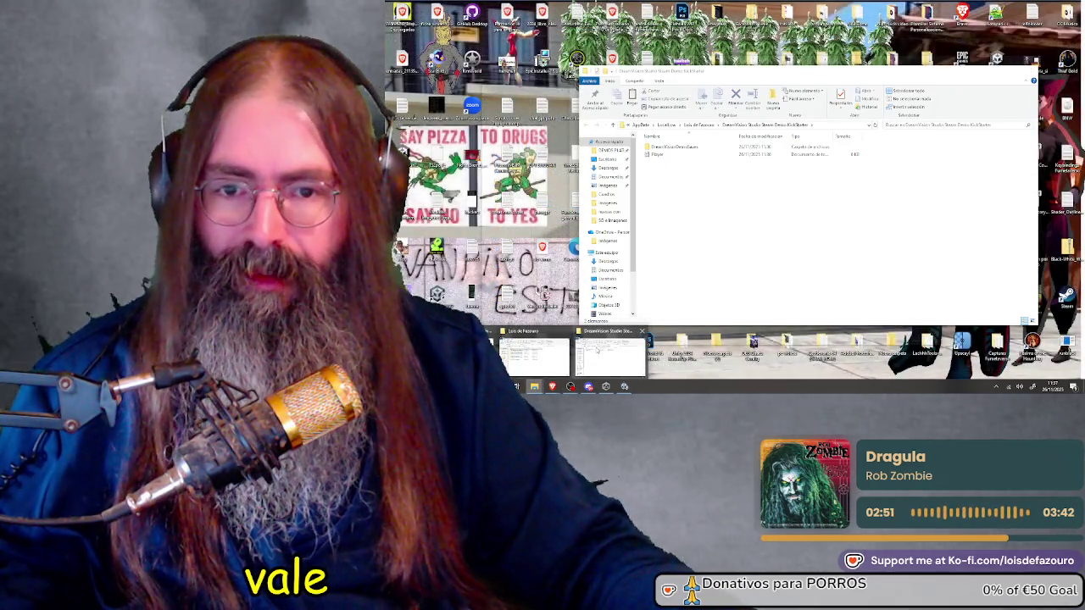
left_click(610, 356)
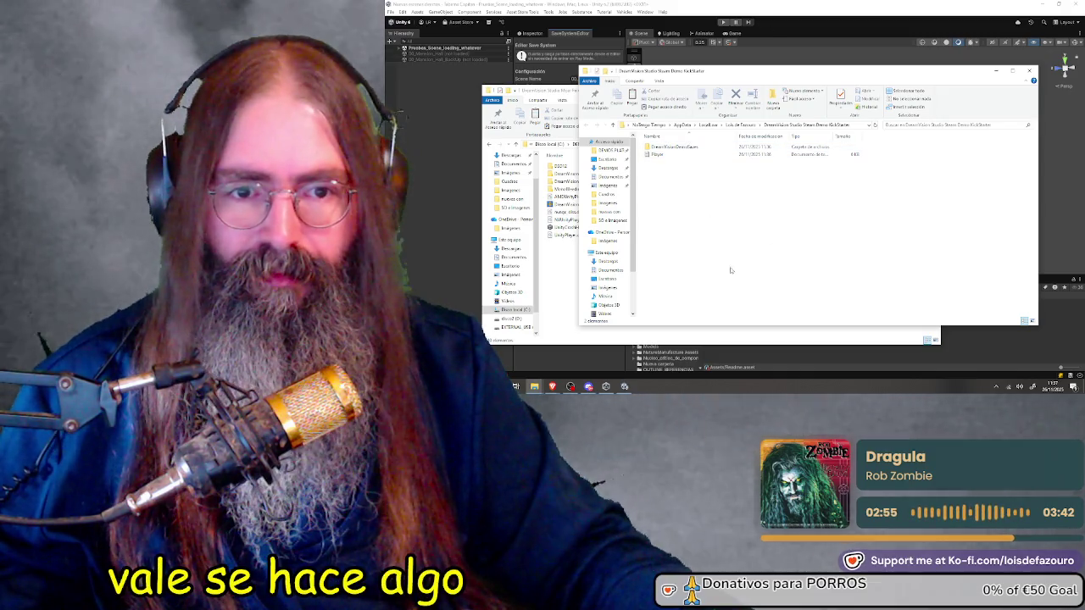
mouse_move(717, 247)
left_mouse_down()
mouse_move(649, 142)
mouse_move(658, 144)
left_mouse_up()
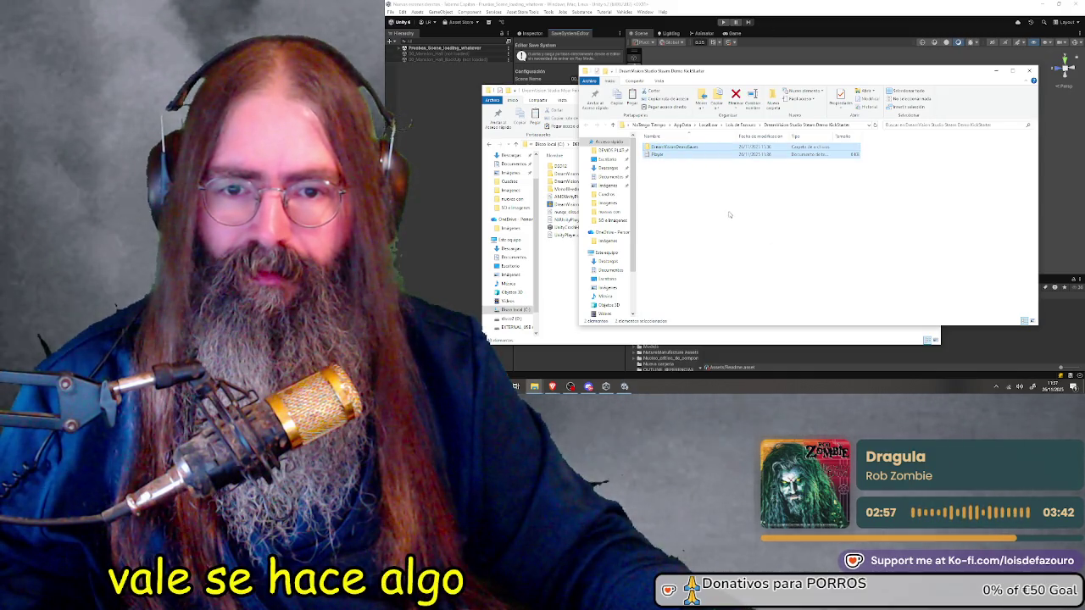
key("Delete")
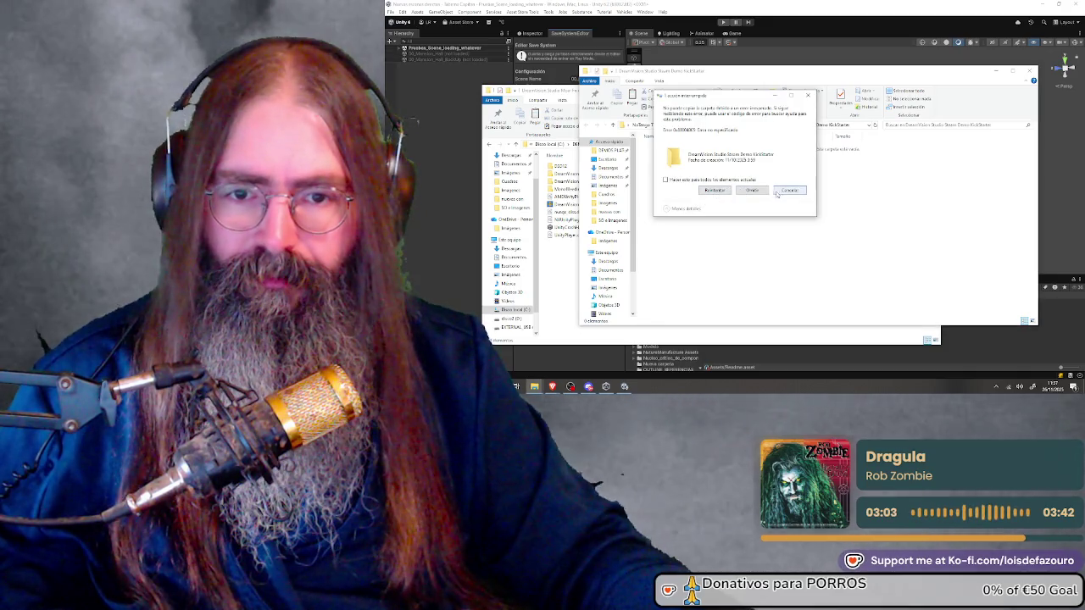
Dismiss the error, check the five files in BackUp, then return to the Unity editor
left_click(788, 191)
left_click(741, 124)
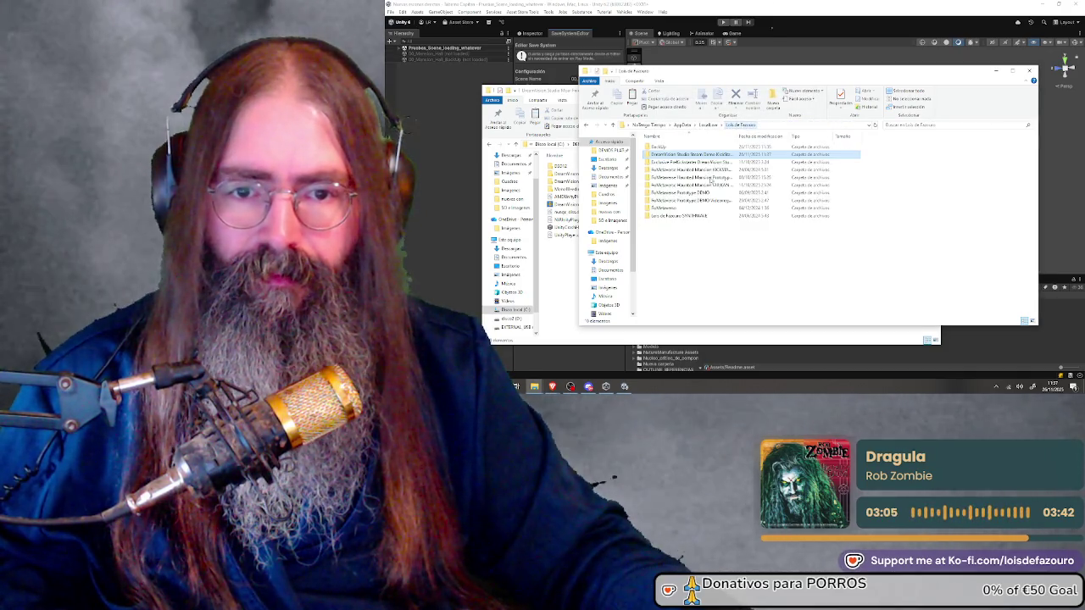
double_click(666, 146)
left_click_drag(657, 147, 657, 146)
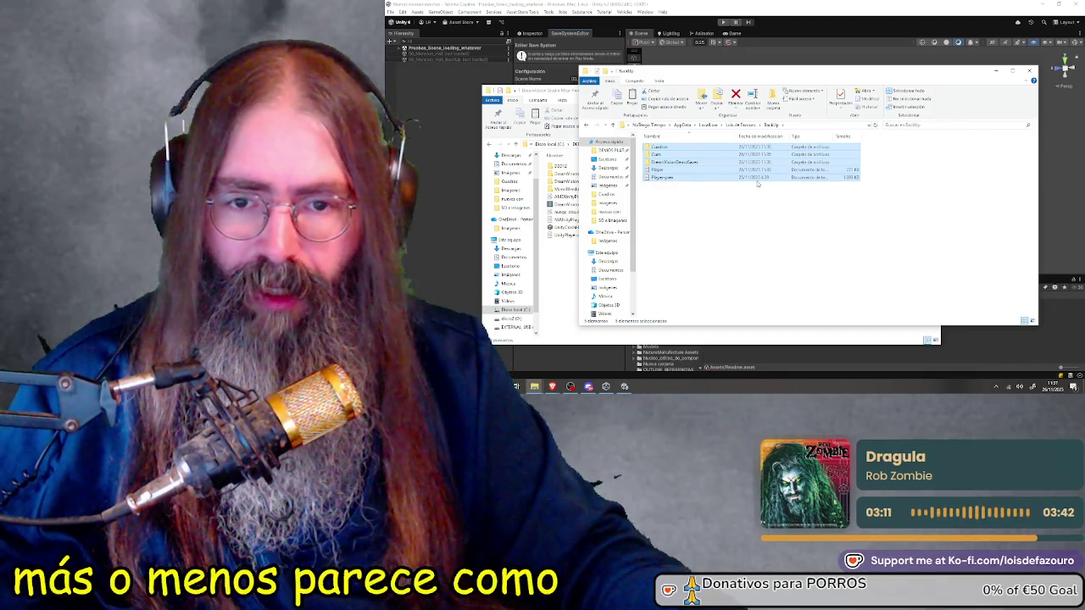
left_click(740, 126)
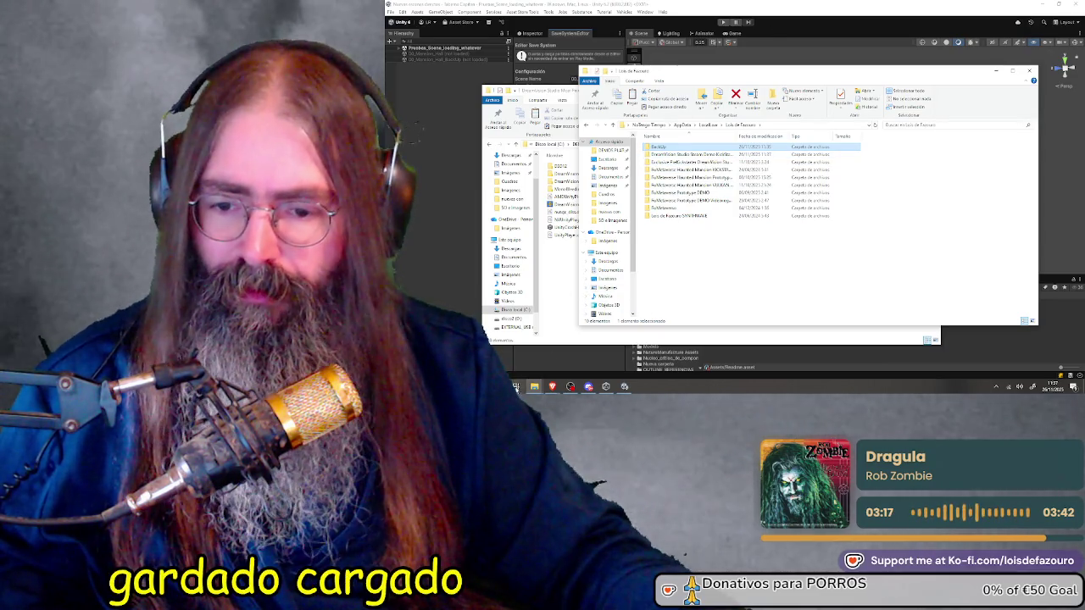
left_click(552, 49)
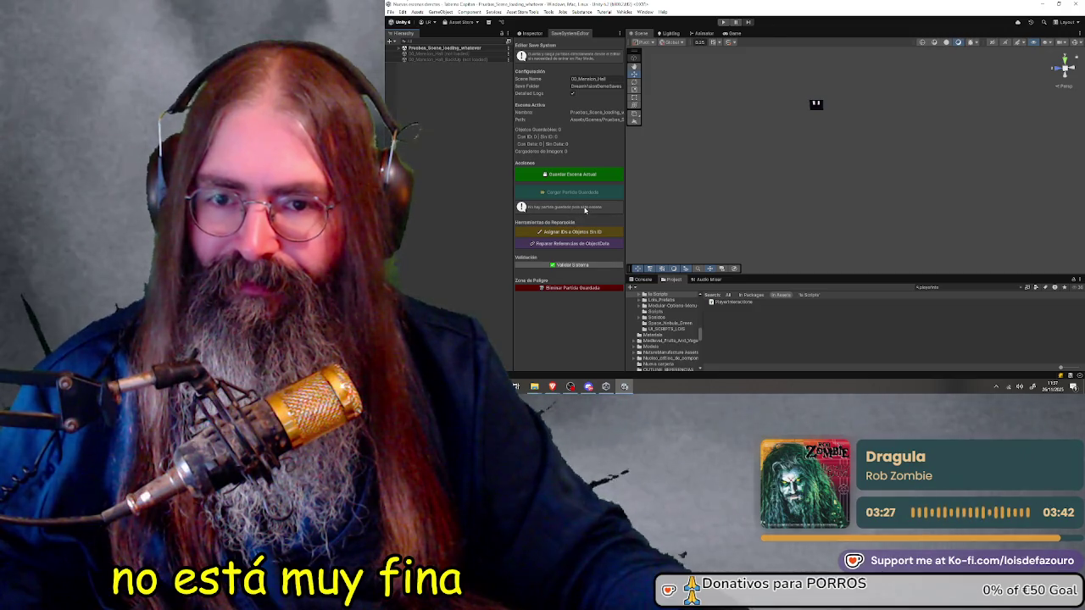
Paste the copied game data into the DreamVision Studio Steam Demo KickStarter folder
mouse_move(537, 389)
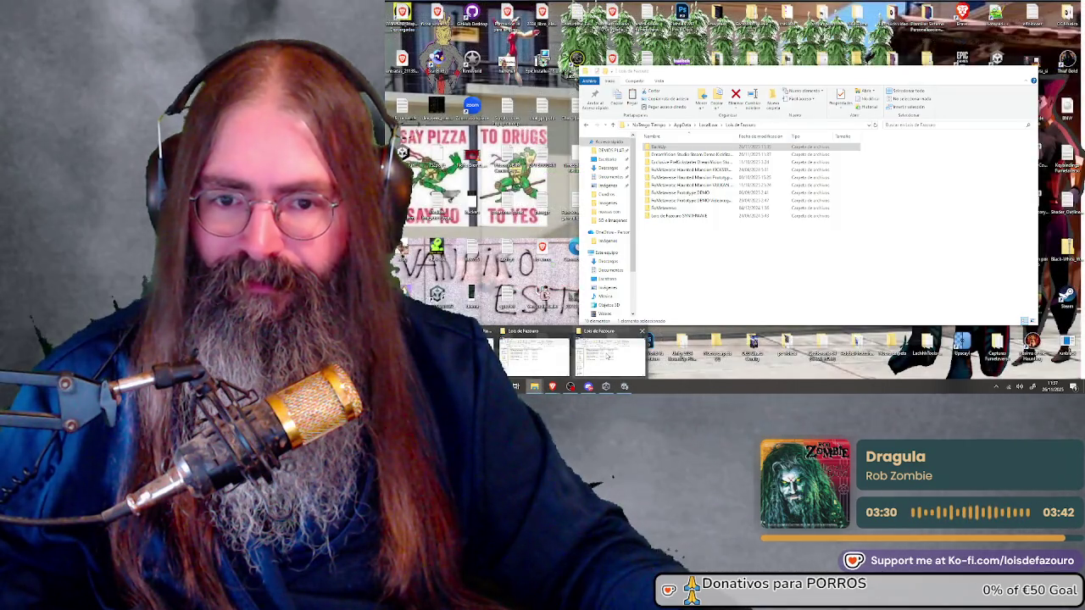
left_click(608, 356)
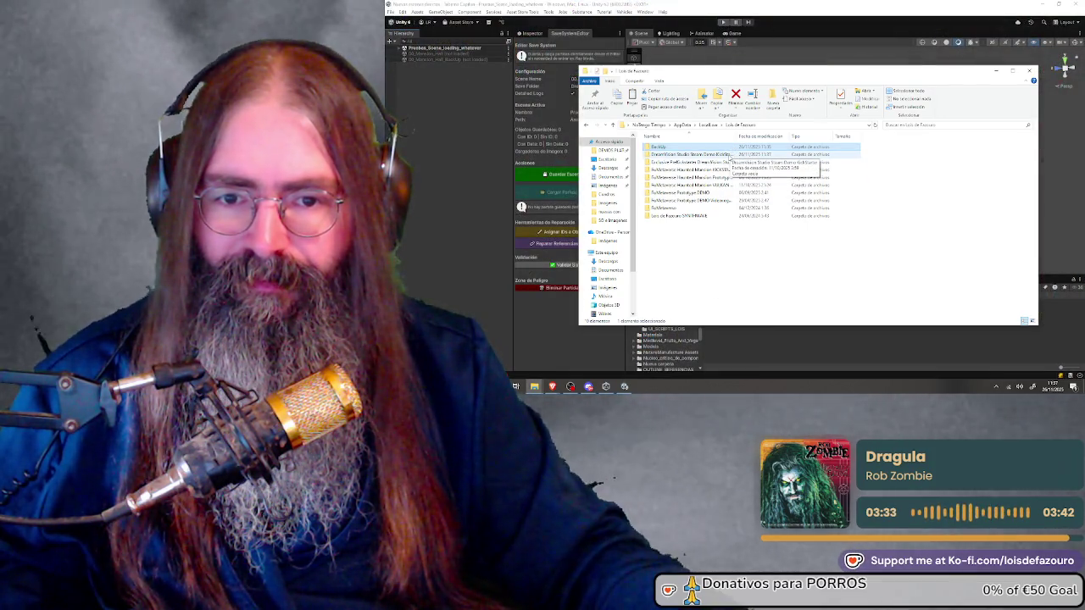
double_click(729, 156)
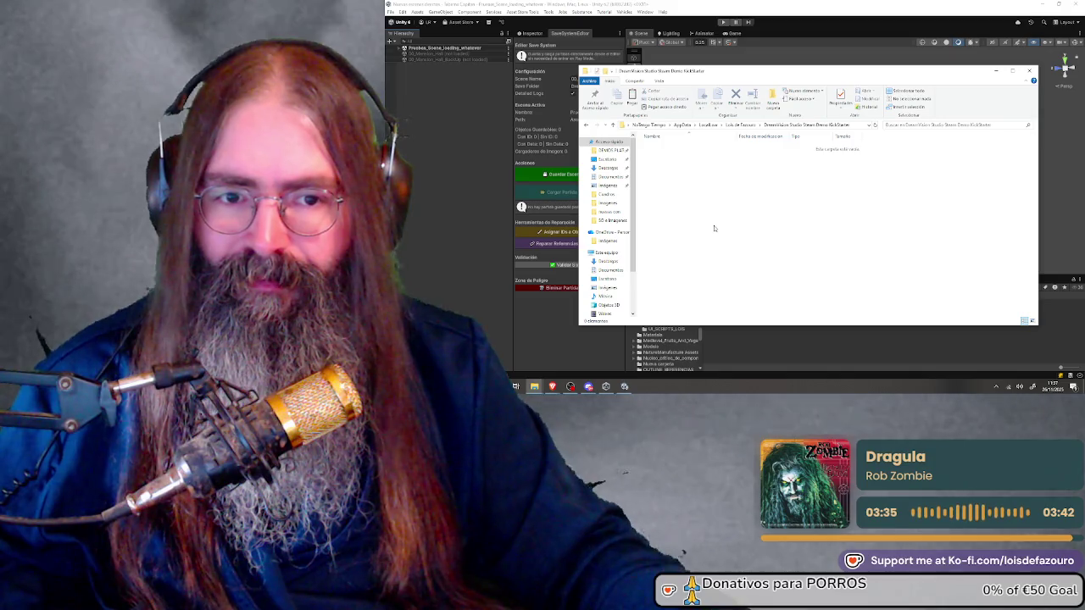
key("ctrl+v")
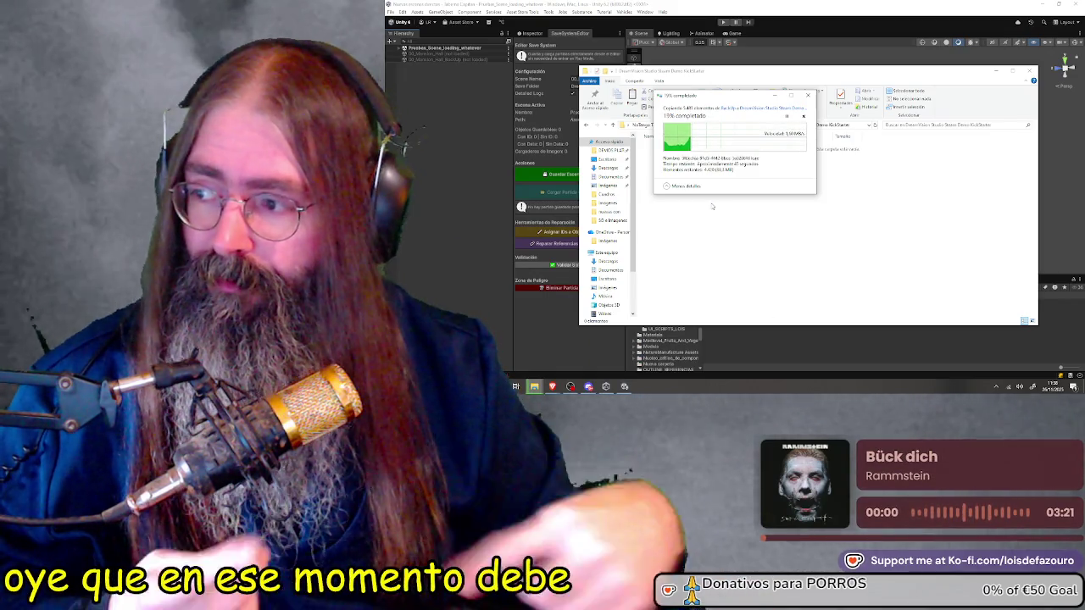
Move the copy progress window aside and refresh to list the restored items once copying finishes
left_click_drag(722, 100, 687, 138)
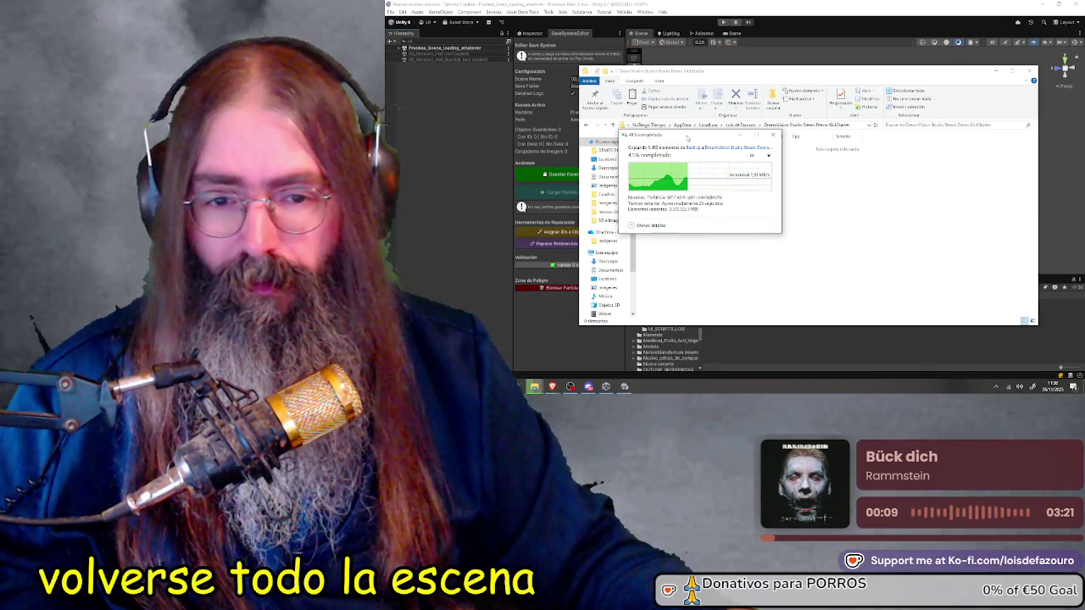
mouse_move(687, 138)
left_mouse_down()
mouse_move(582, 171)
mouse_move(618, 215)
mouse_move(579, 176)
mouse_move(588, 197)
left_mouse_up()
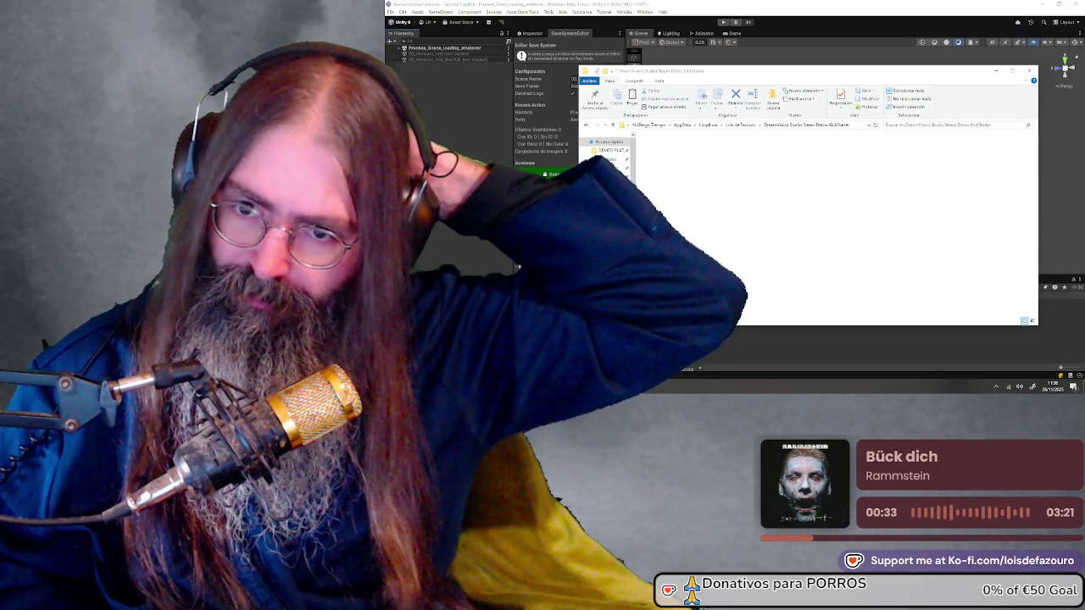
key("ctrl+v")
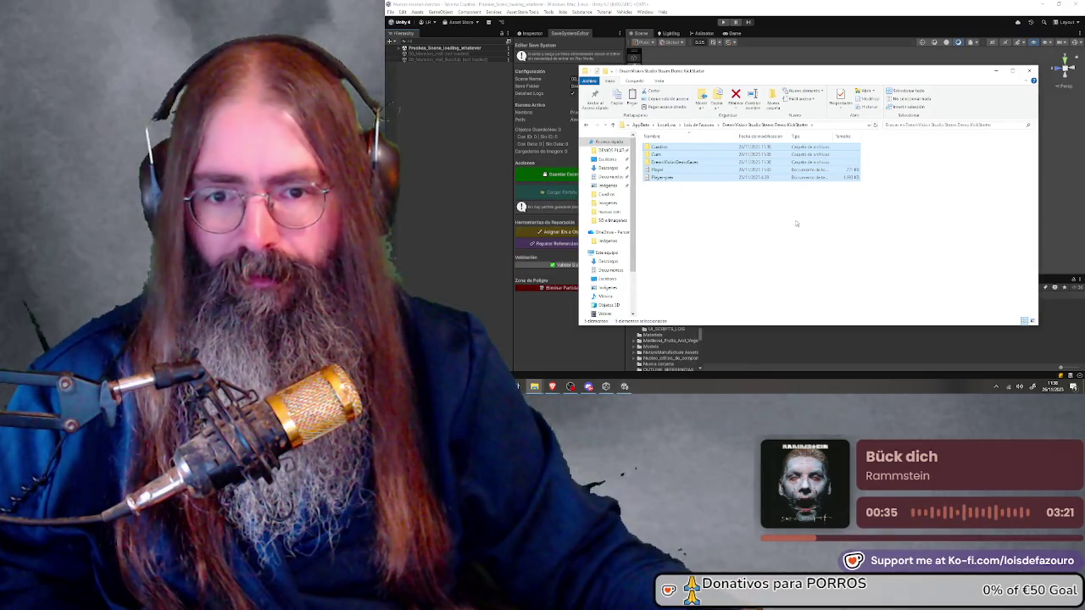
Hide the save-data window and select the DreamVision application in the build folder
left_click(678, 339)
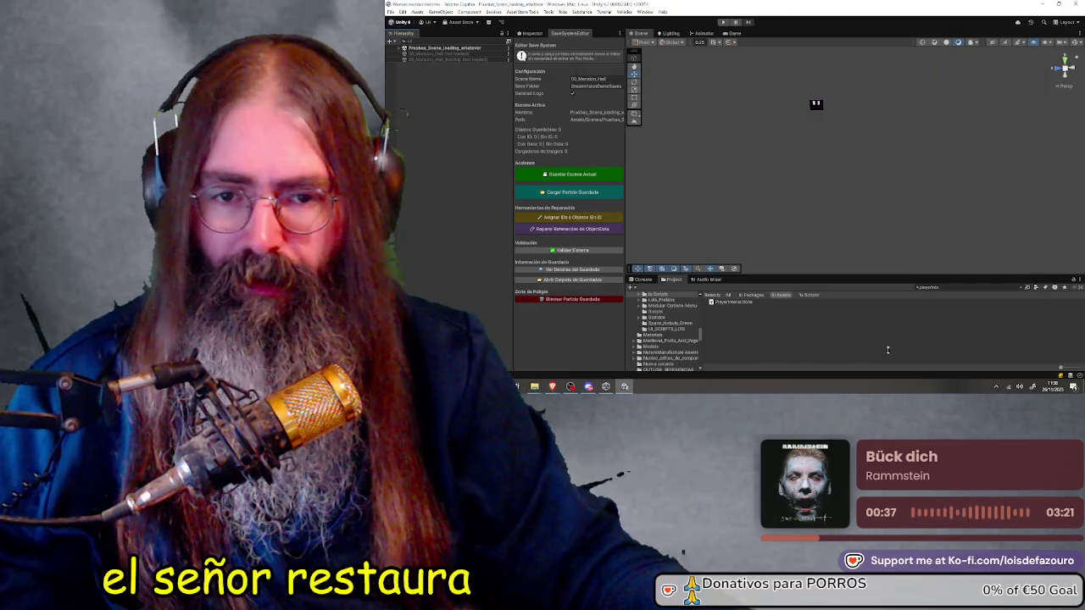
mouse_move(535, 386)
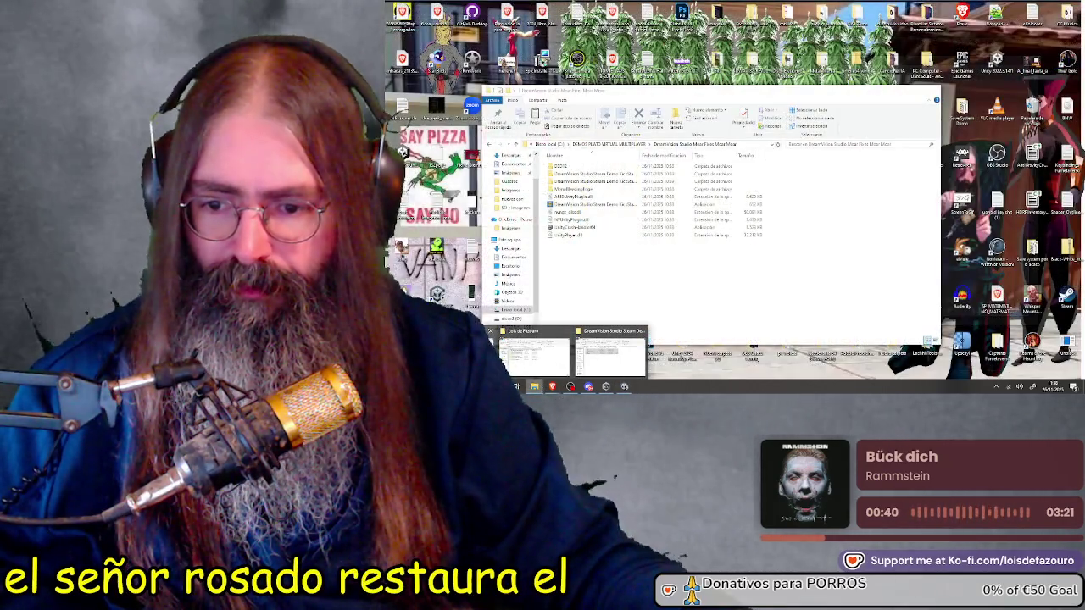
left_click(609, 356)
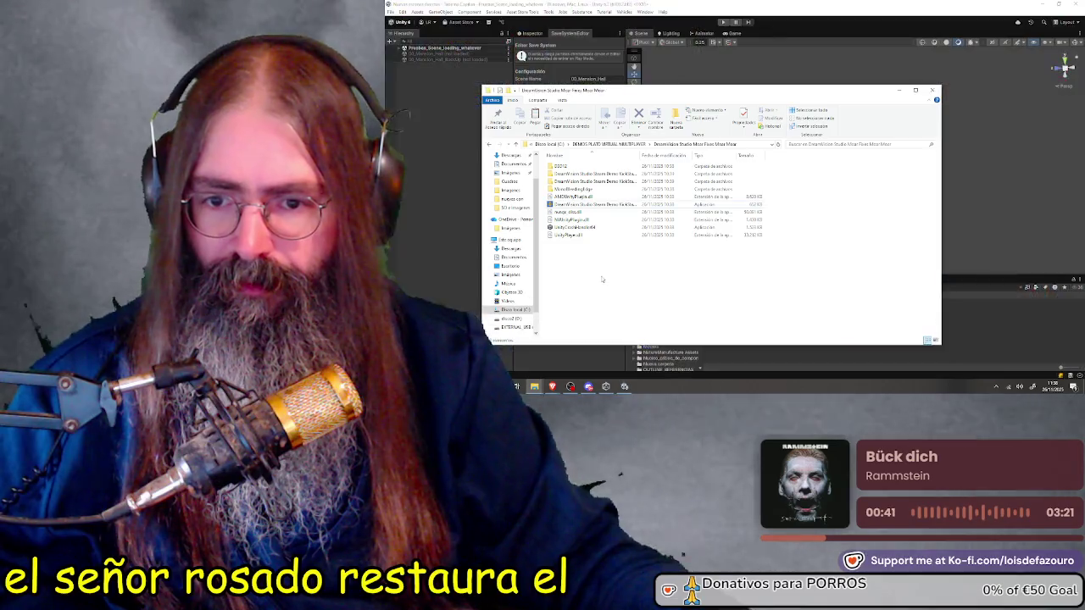
left_click(594, 174)
left_click(597, 205)
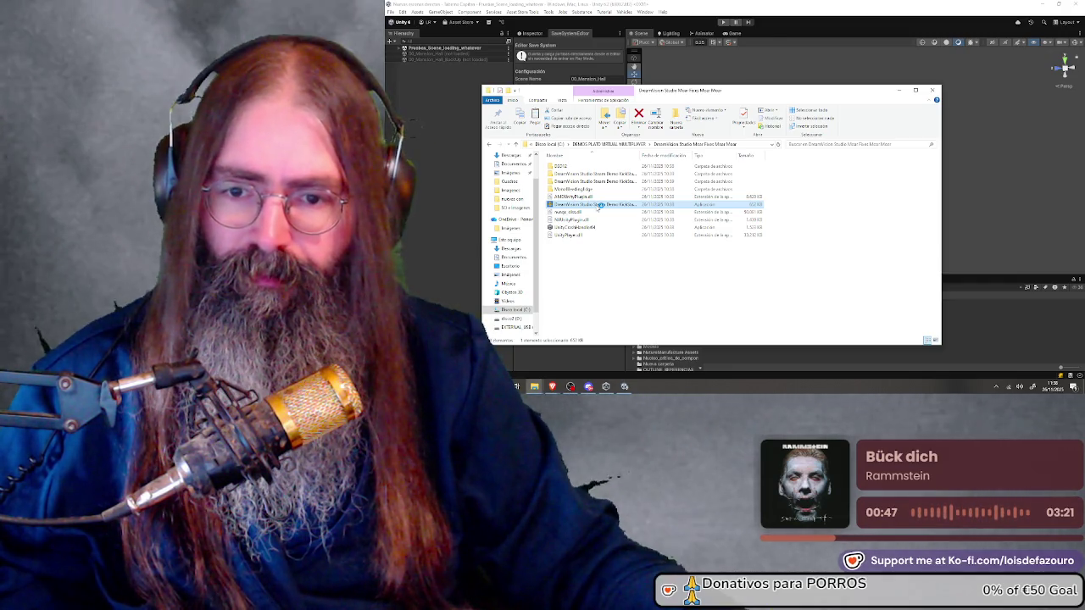
Launch the built DreamVision game and load the Demo Dream scene from Scene Selection
double_click(599, 205)
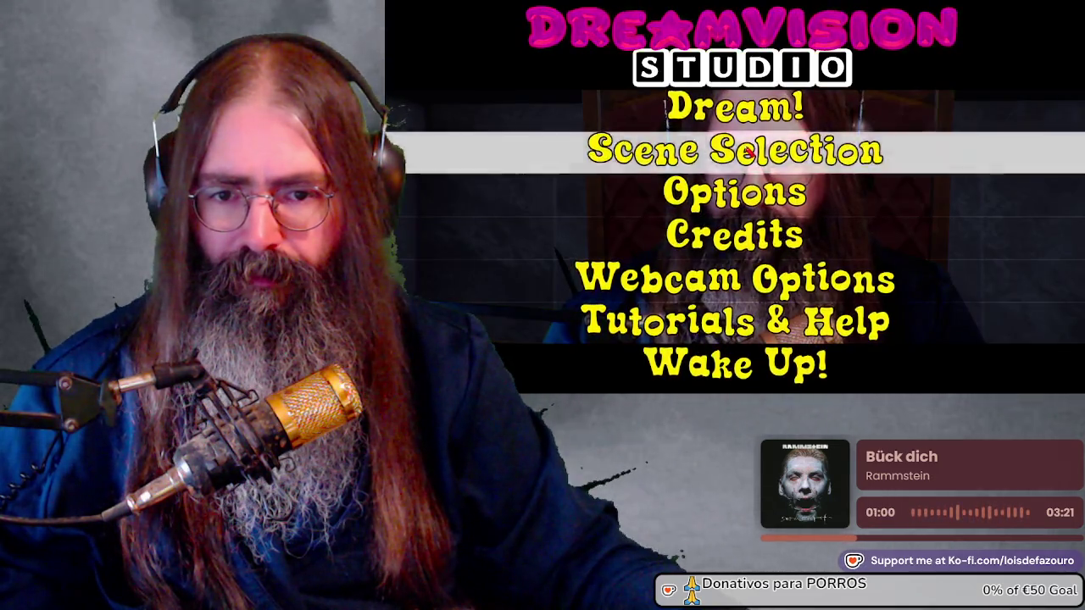
left_click(738, 149)
left_click(740, 151)
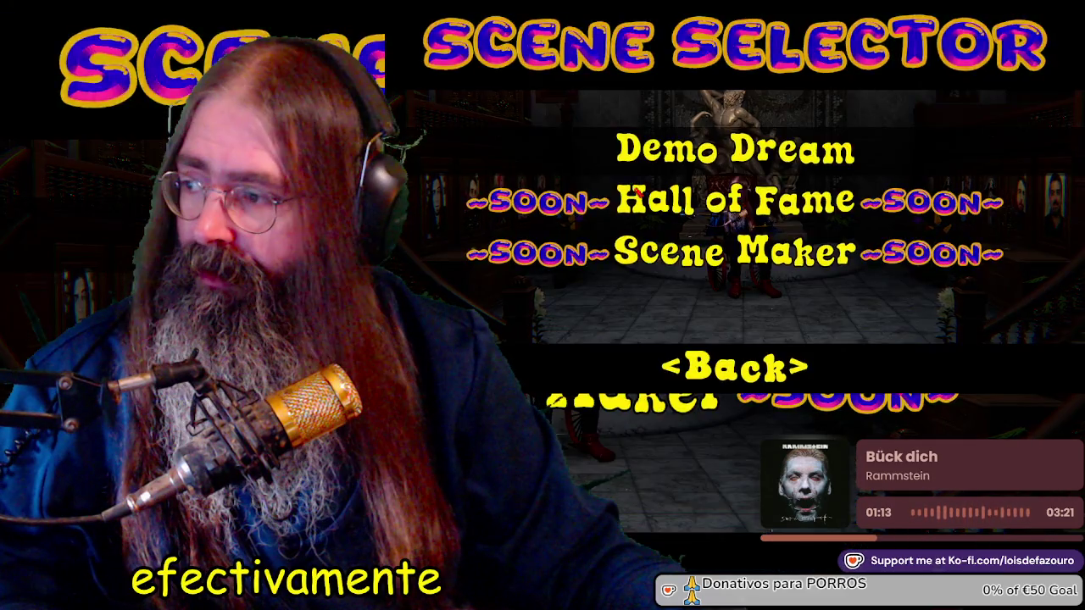
Return to the game's main menu and quit to the desktop via Wake Up!
key("super")
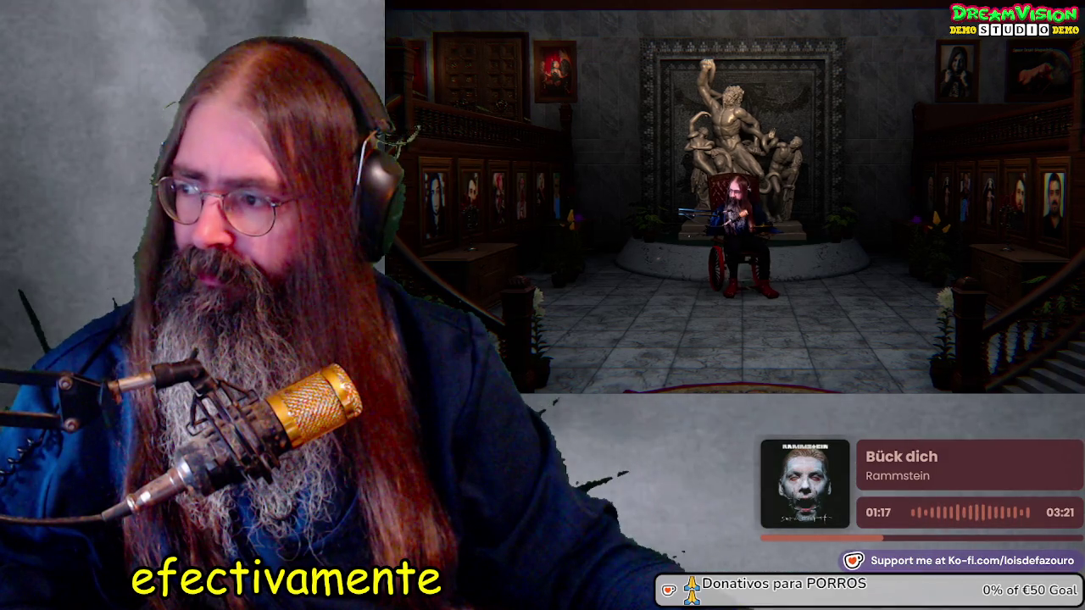
left_click(733, 364)
left_click(735, 370)
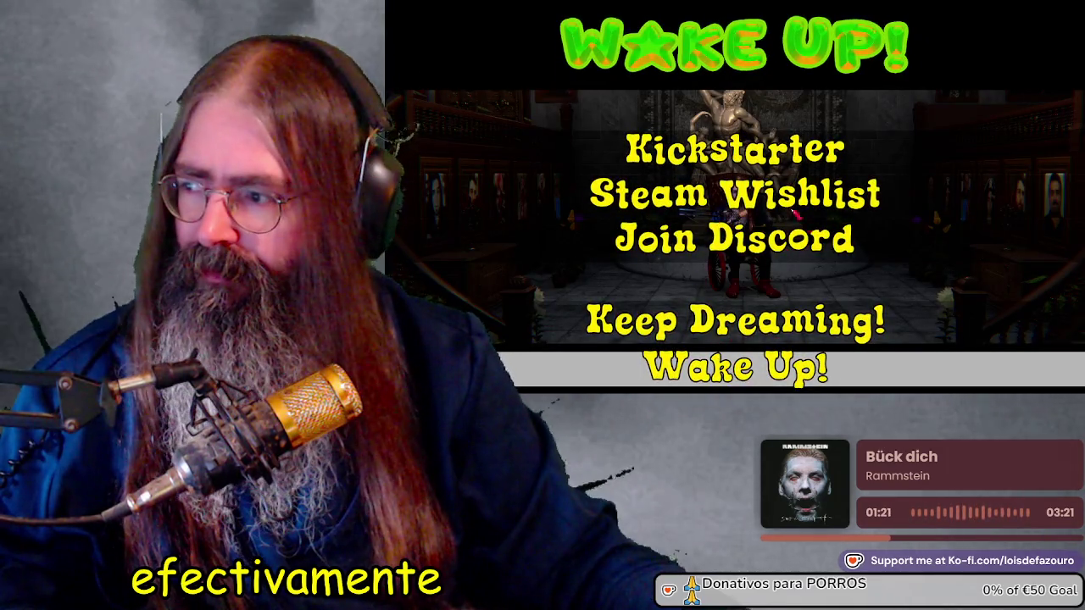
left_click(733, 366)
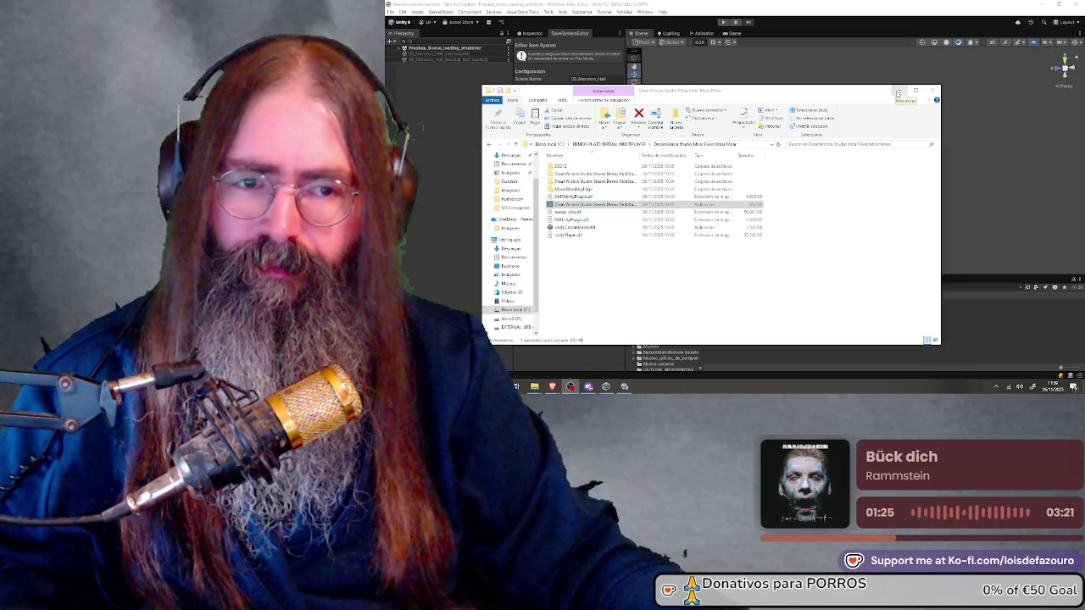
Minimize the build folder window and widen Unity's Inspector panel
left_click(898, 91)
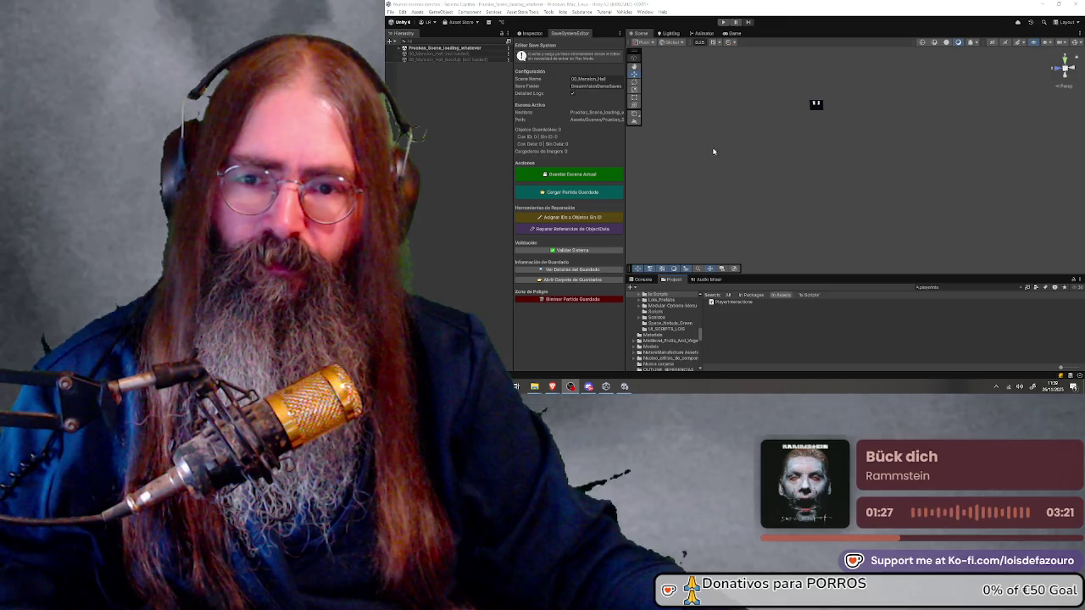
mouse_move(627, 150)
left_mouse_down()
mouse_move(680, 147)
mouse_move(664, 146)
left_mouse_up()
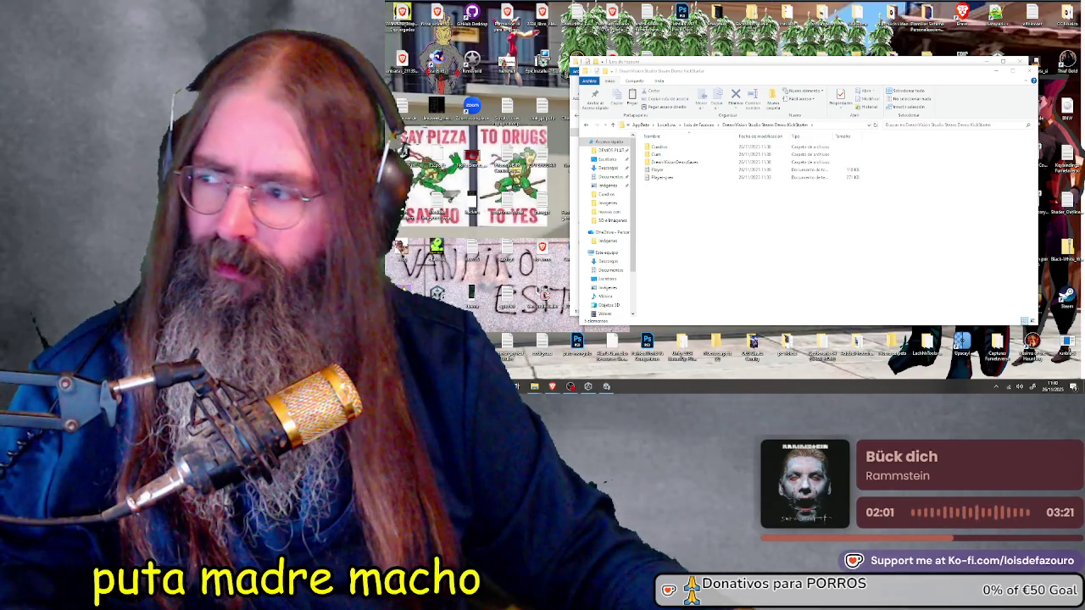
Shift the save-data folder window up and left, then return to the Unity editor
left_click_drag(797, 78, 769, 68)
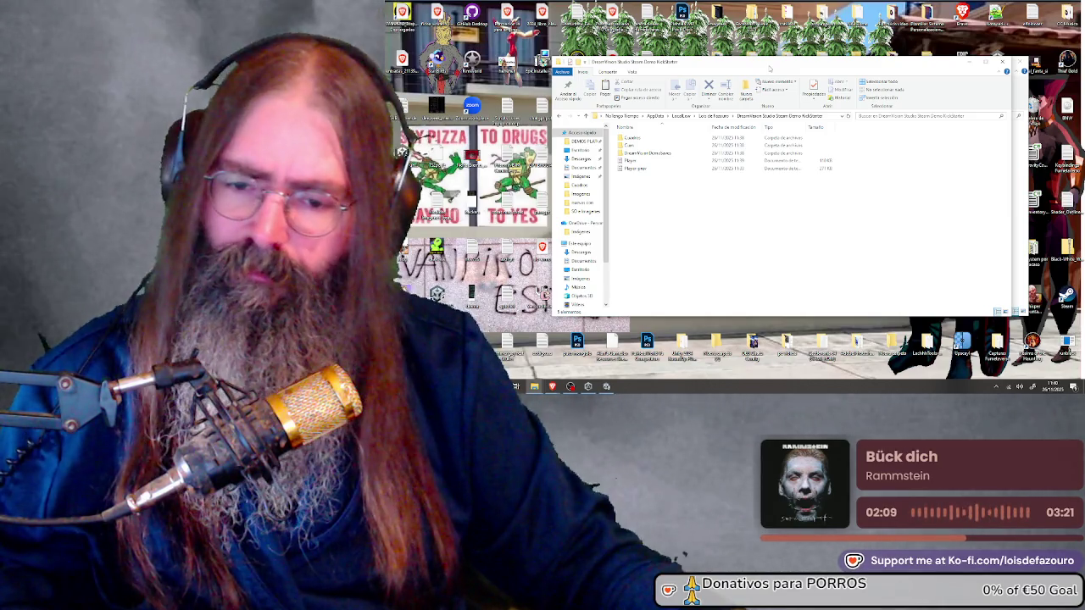
left_click(608, 386)
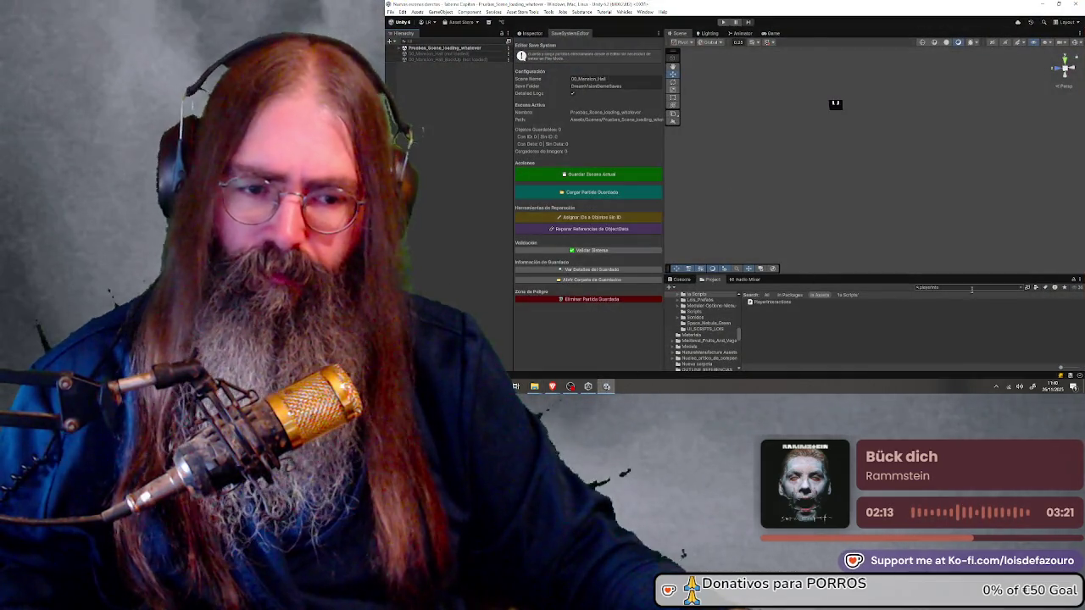
Search 'savesystem' in the Project window and select SaveSystem inside the Sistema_Guardado folder
type("savesystem")
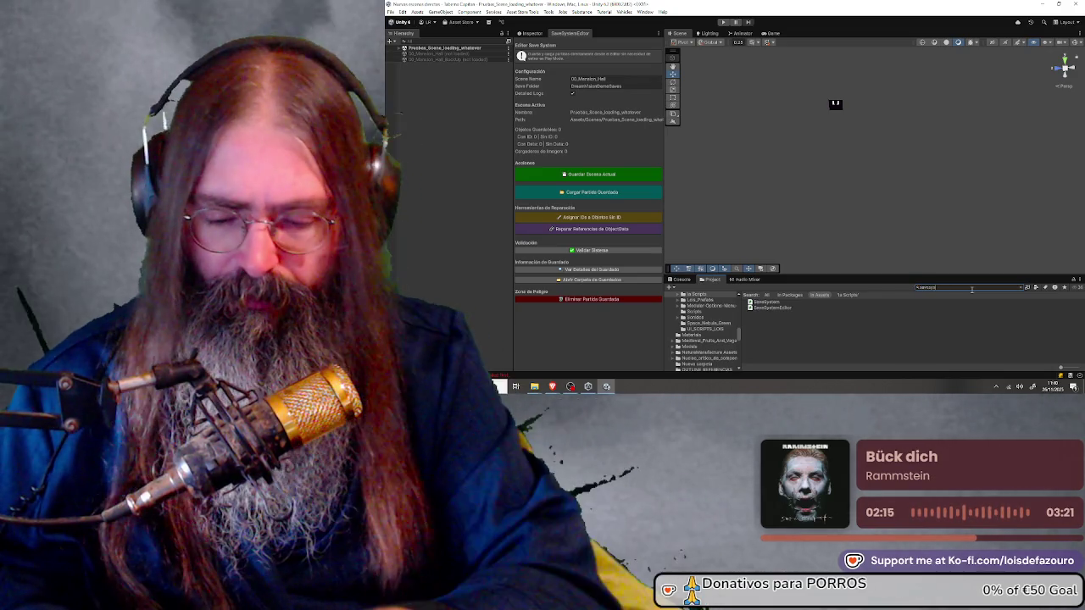
left_click(792, 302)
left_click(953, 287)
key("BackSpace")
key("BackSpace")
key("BackSpace")
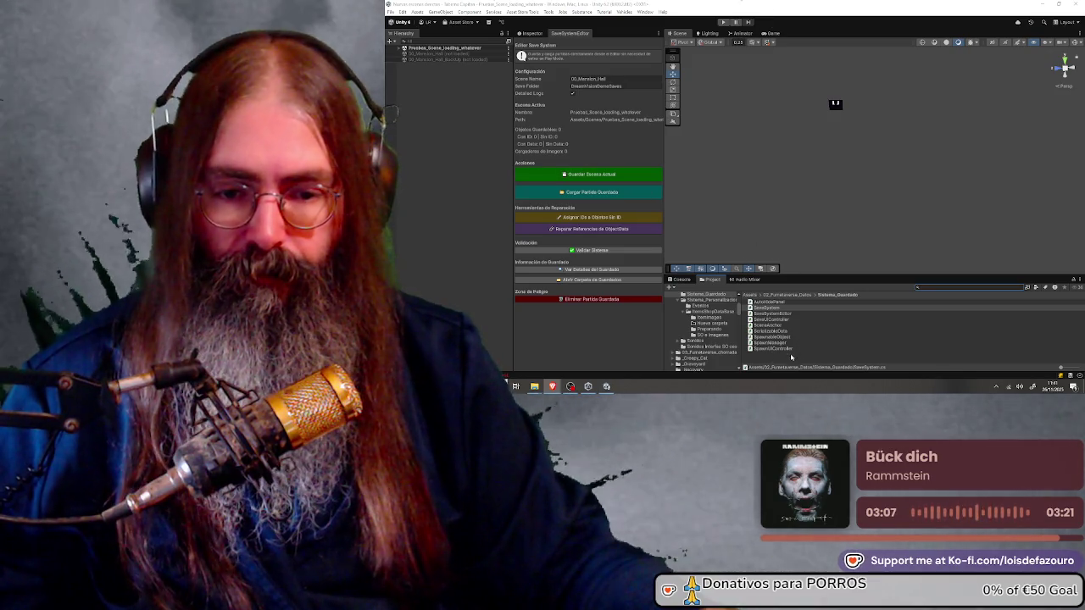
left_click(802, 355)
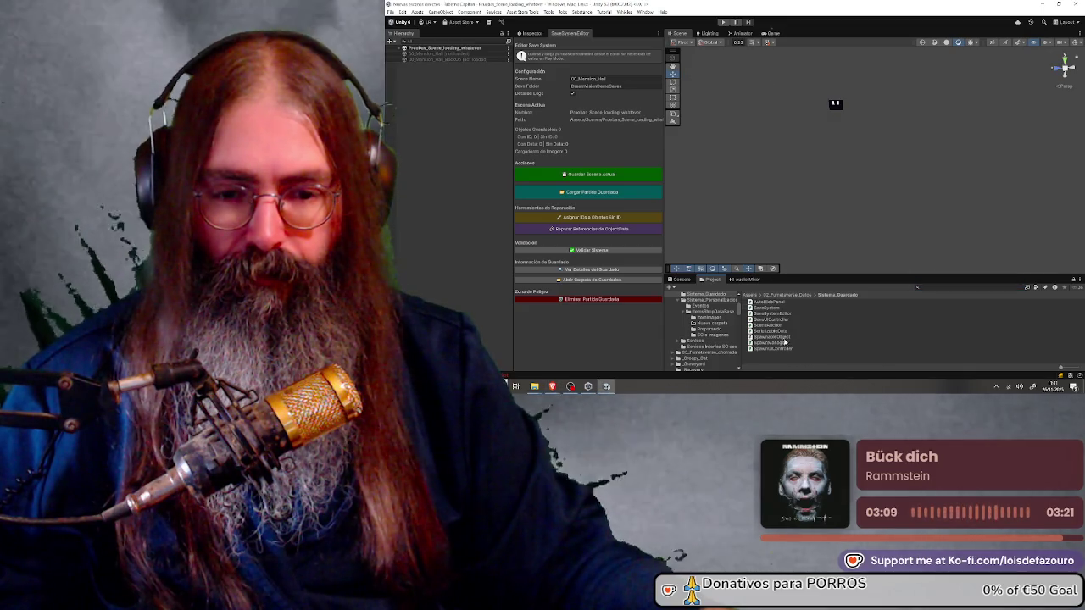
left_click(772, 311)
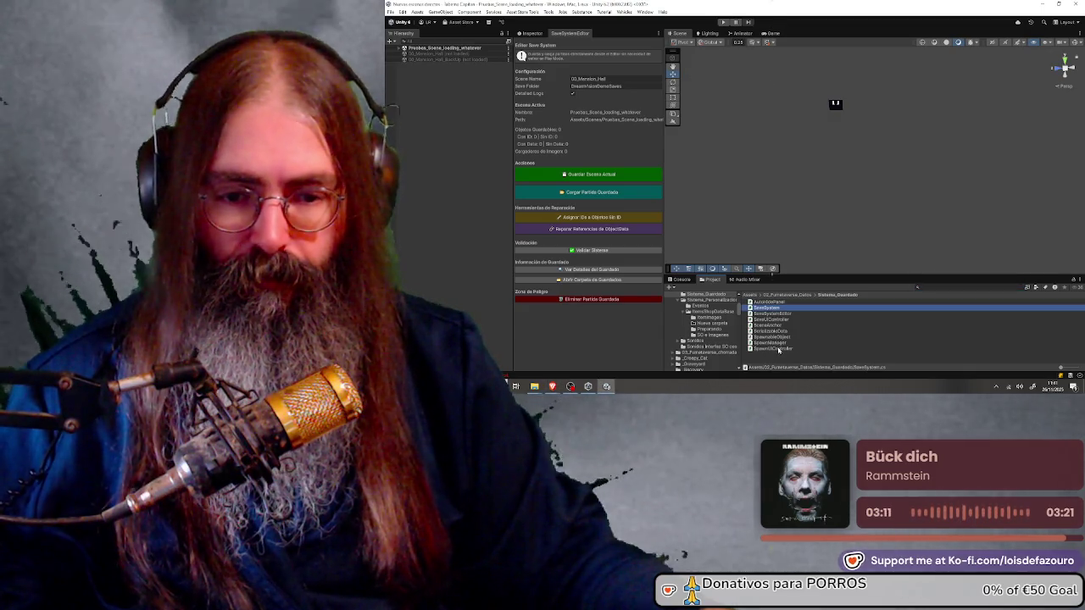
key("shift+End")
key("alt+Tab")
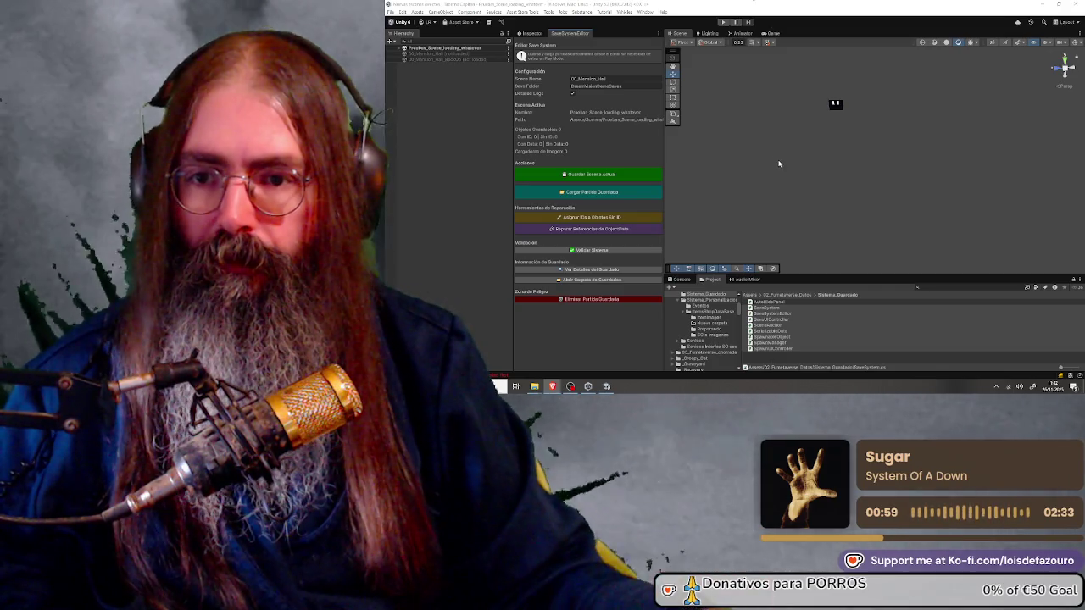
mouse_move(665, 138)
left_mouse_down()
mouse_move(805, 137)
mouse_move(696, 138)
left_mouse_up()
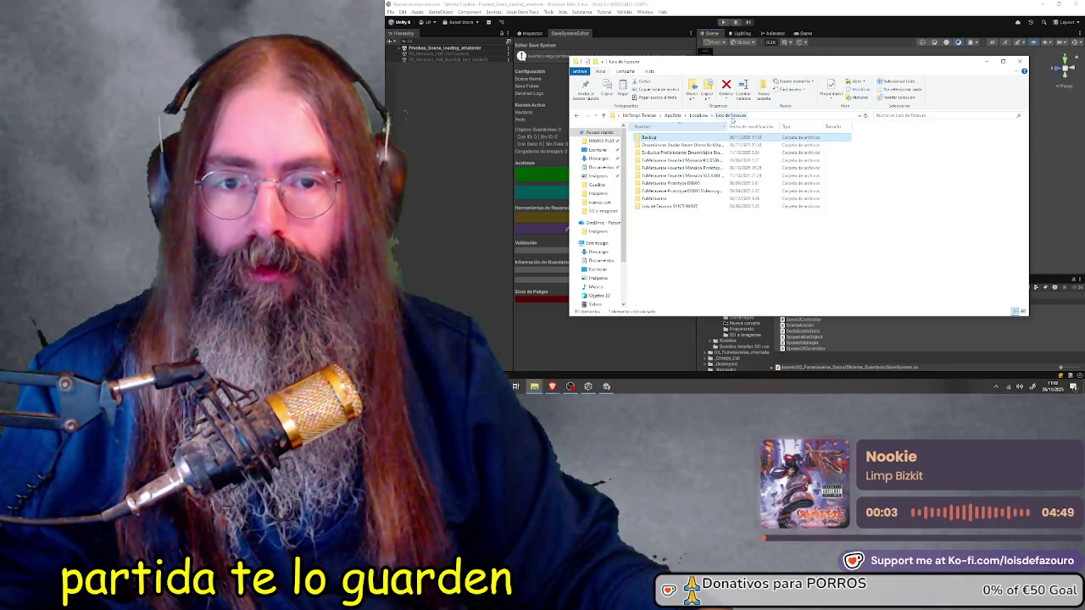
Reposition the Explorer window, go up to LocalLow and open the Nolla_Games_Noita folder
mouse_move(789, 73)
left_mouse_down()
mouse_move(781, 65)
mouse_move(788, 139)
mouse_move(761, 120)
left_mouse_up()
left_click_drag(673, 108, 657, 67)
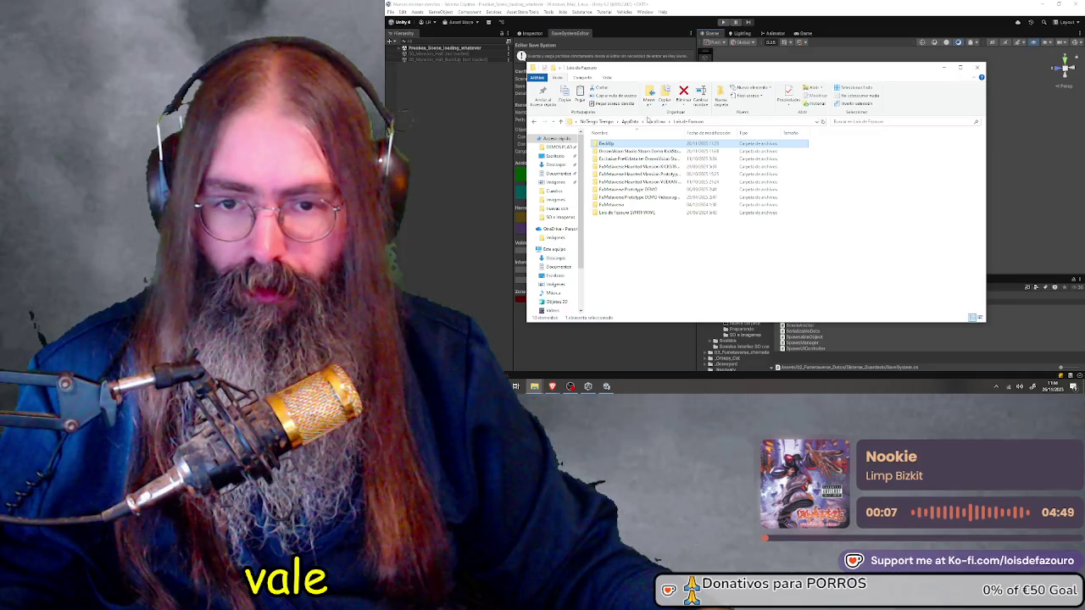
left_click(657, 124)
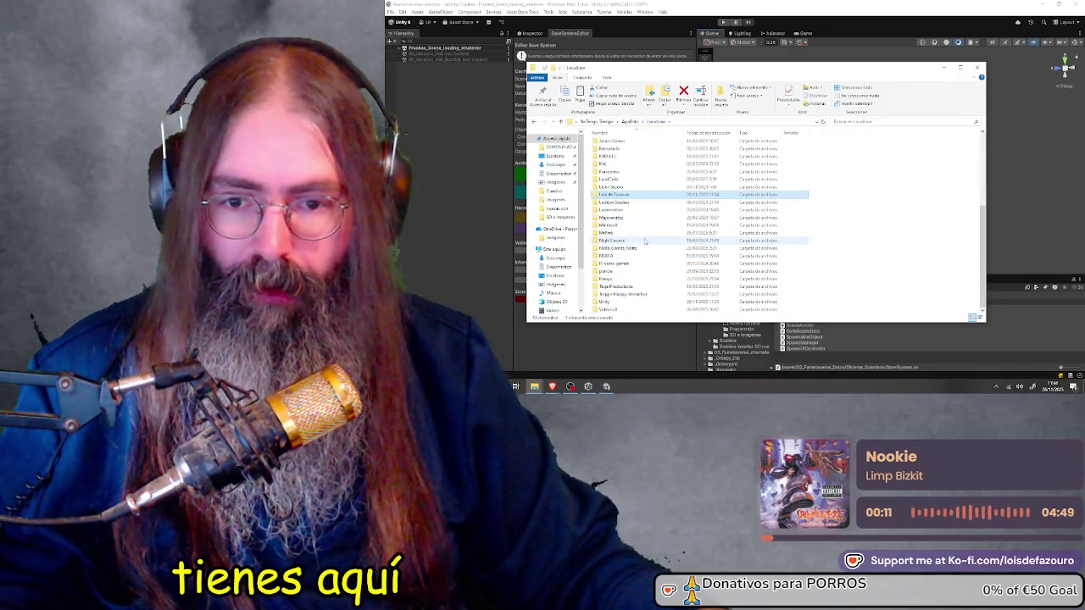
left_click(650, 249)
double_click(651, 249)
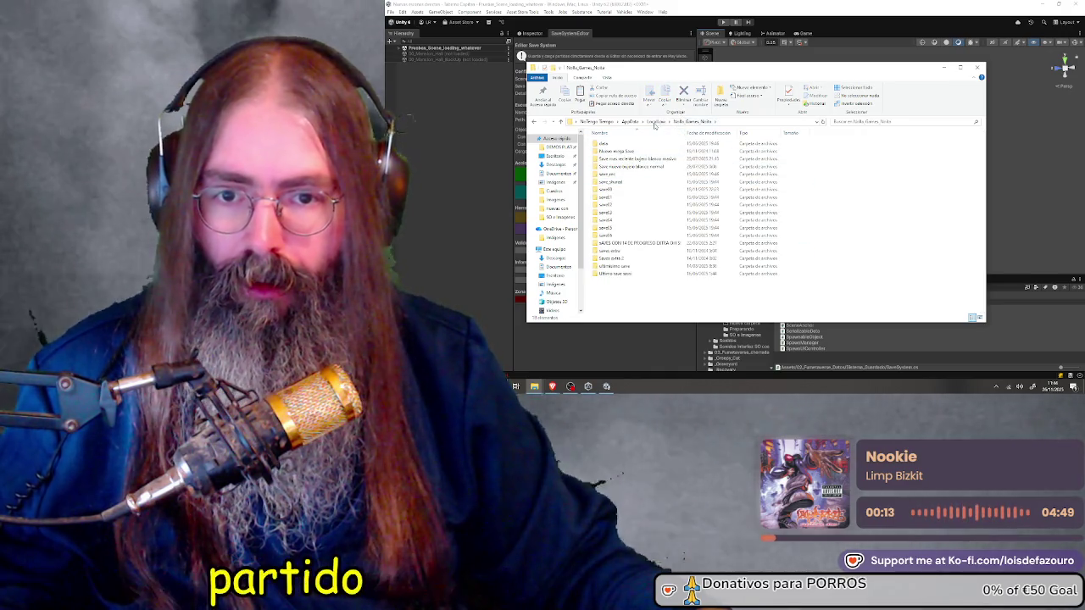
Browse Ludeon Studios' RimWorld save folder, then return to LocalLow
left_click(657, 122)
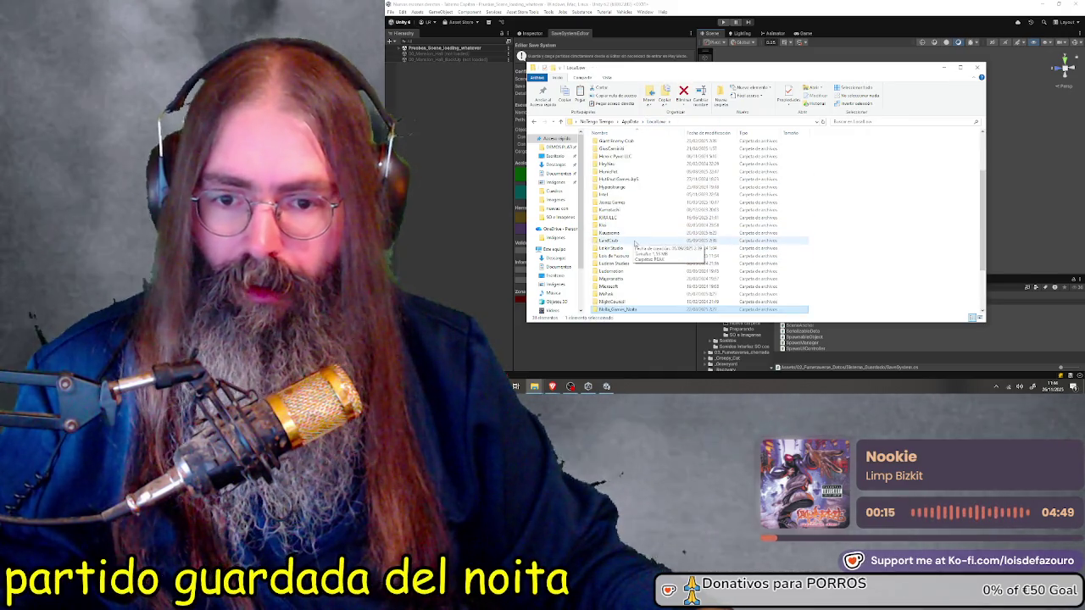
double_click(641, 265)
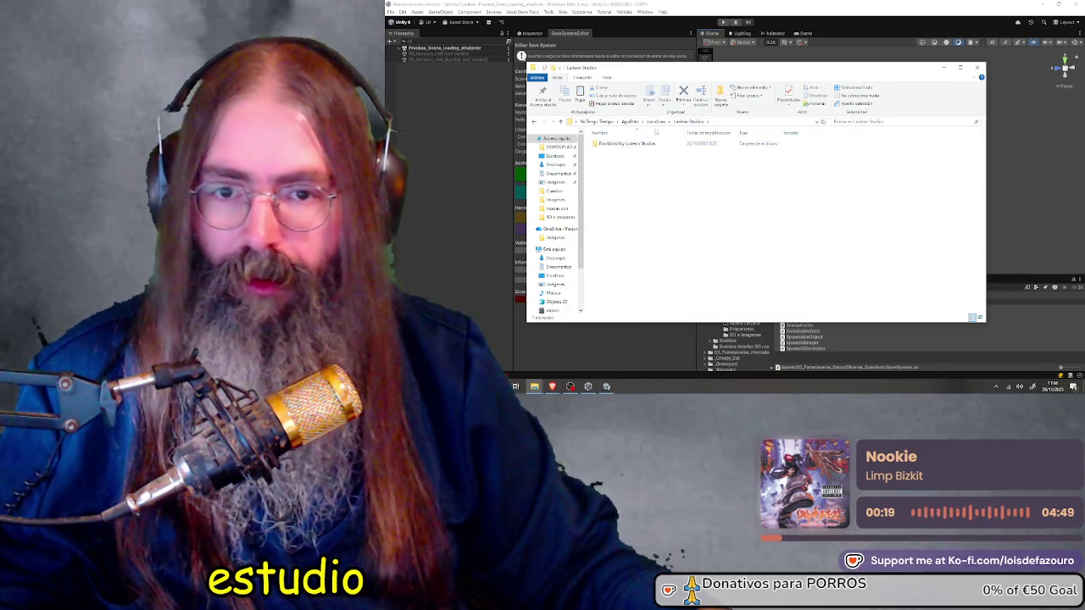
double_click(647, 144)
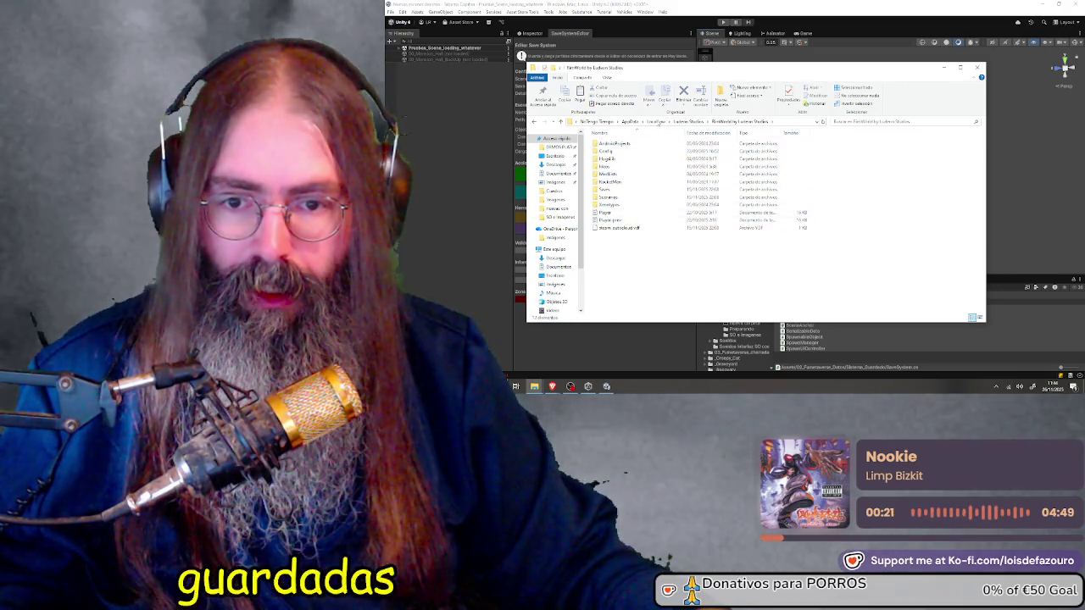
left_click(691, 122)
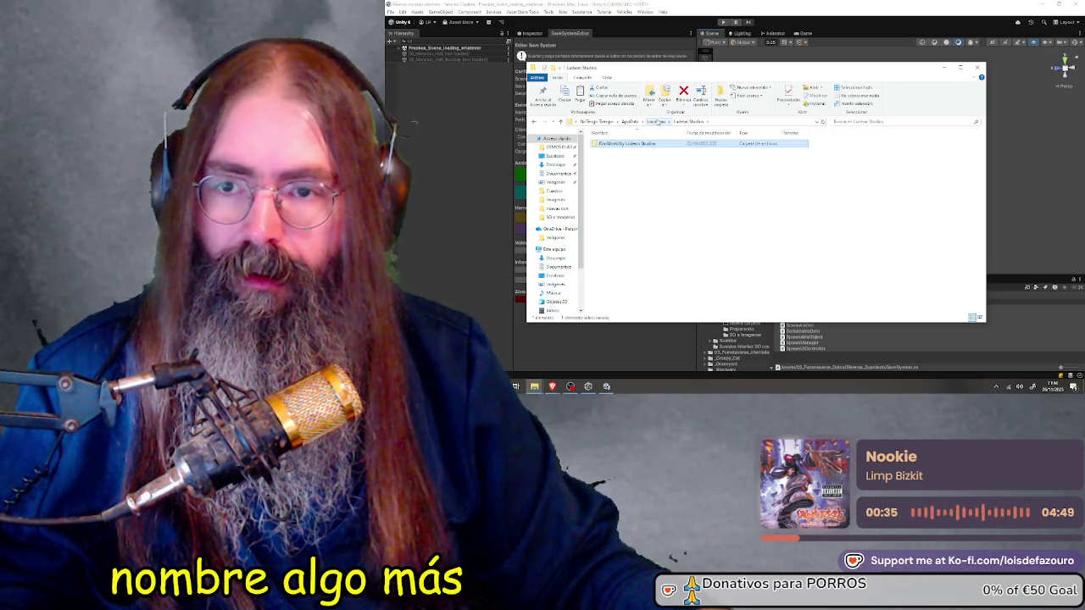
left_click(657, 122)
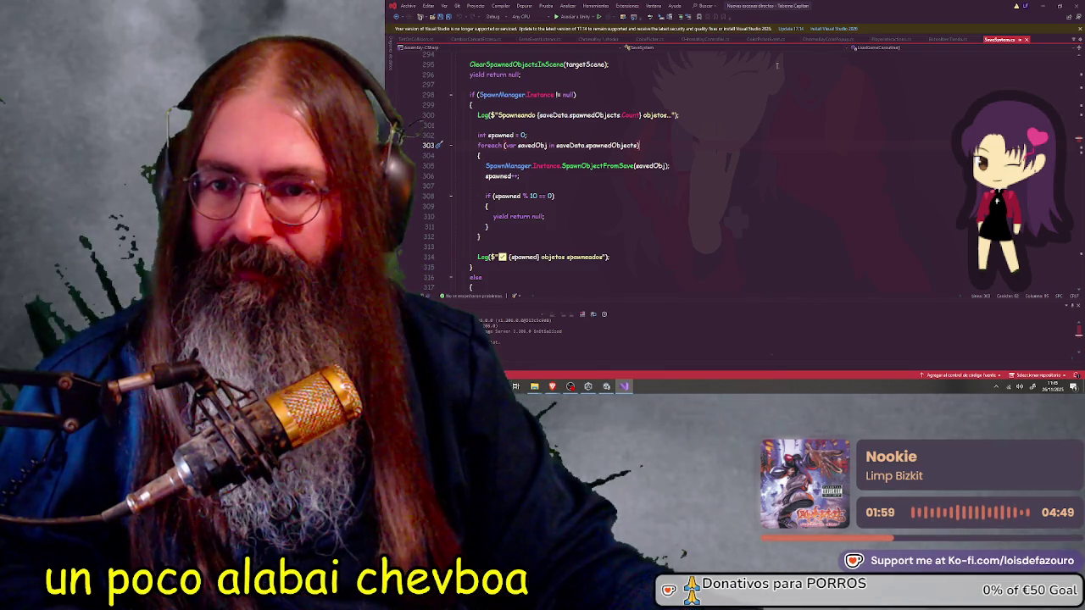
Search SaveSystem.cs for SaveFolderPath to locate its definition
key("ctrl+f")
type("SaveFolderPath")
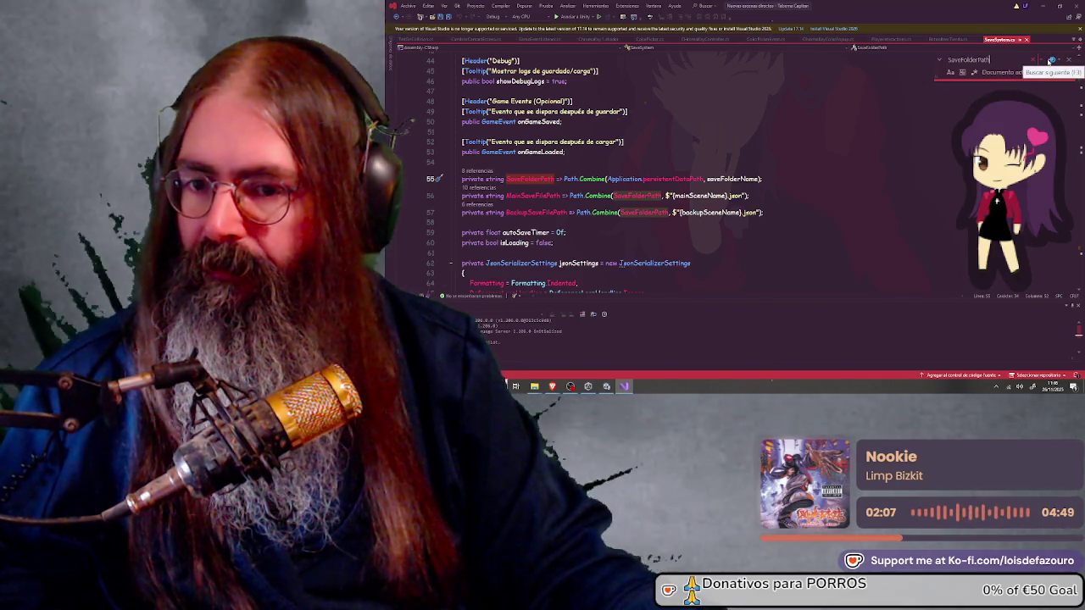
Replace the line-55 SaveFolderPath property with a getter using Directory.GetParent(Application.dataPath)
left_click(1049, 61)
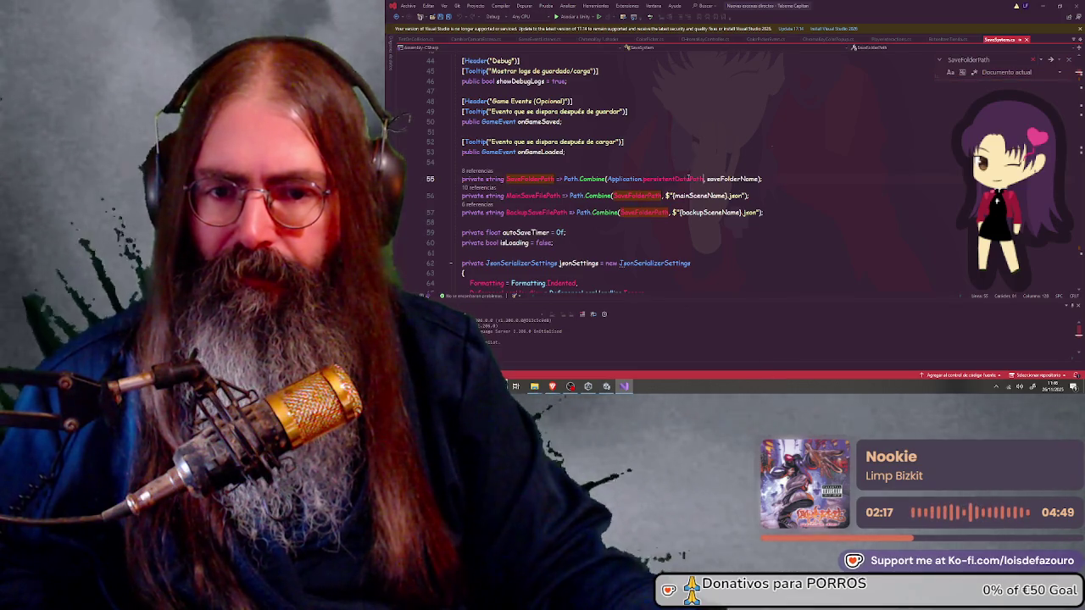
left_click(621, 179)
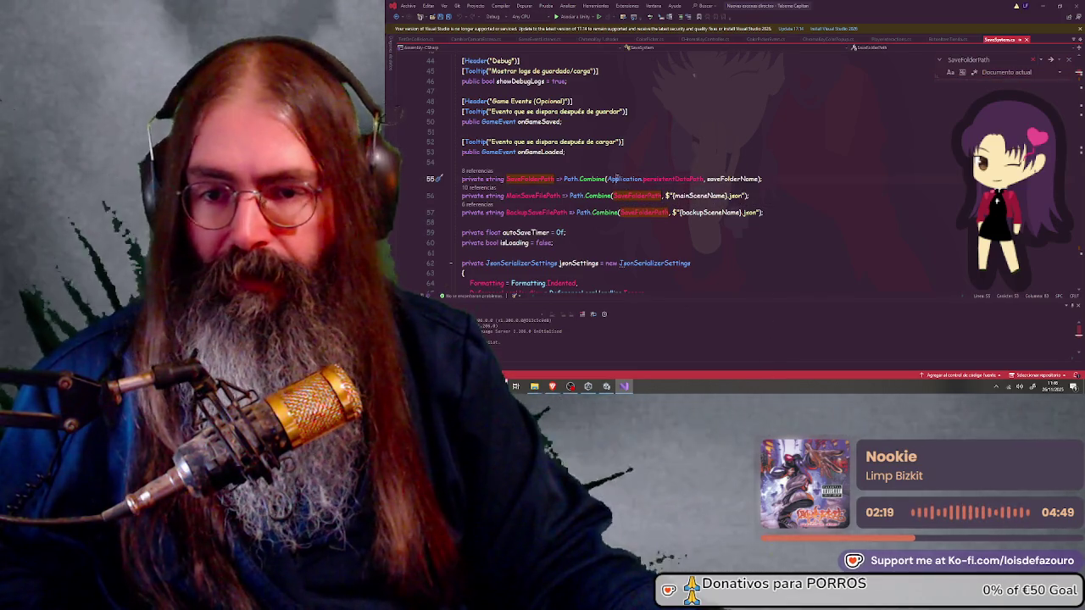
left_click(674, 179)
key("End")
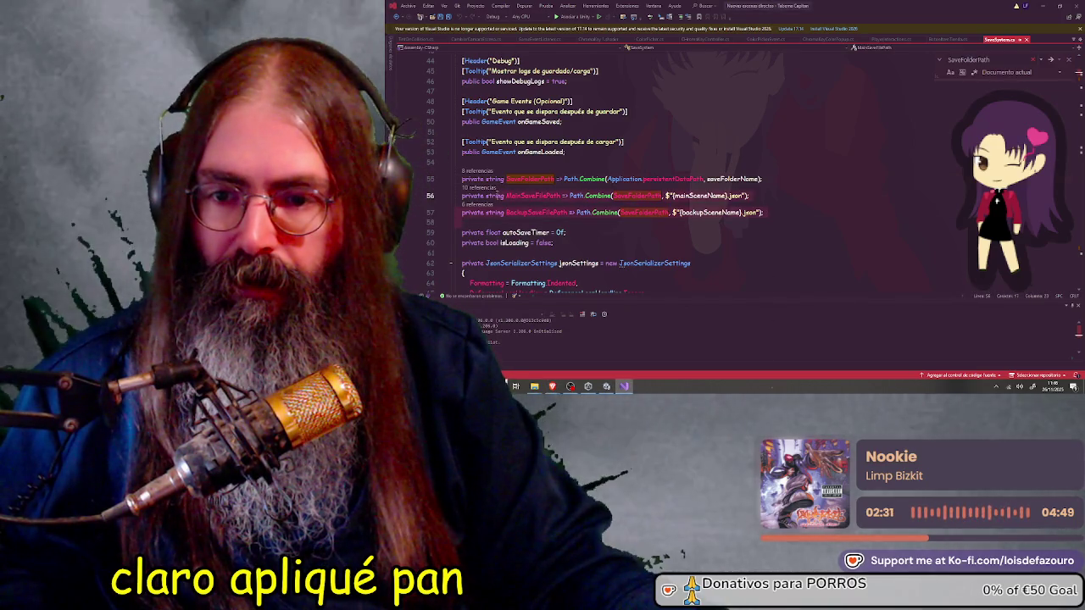
key("Escape")
key("ctrl+v")
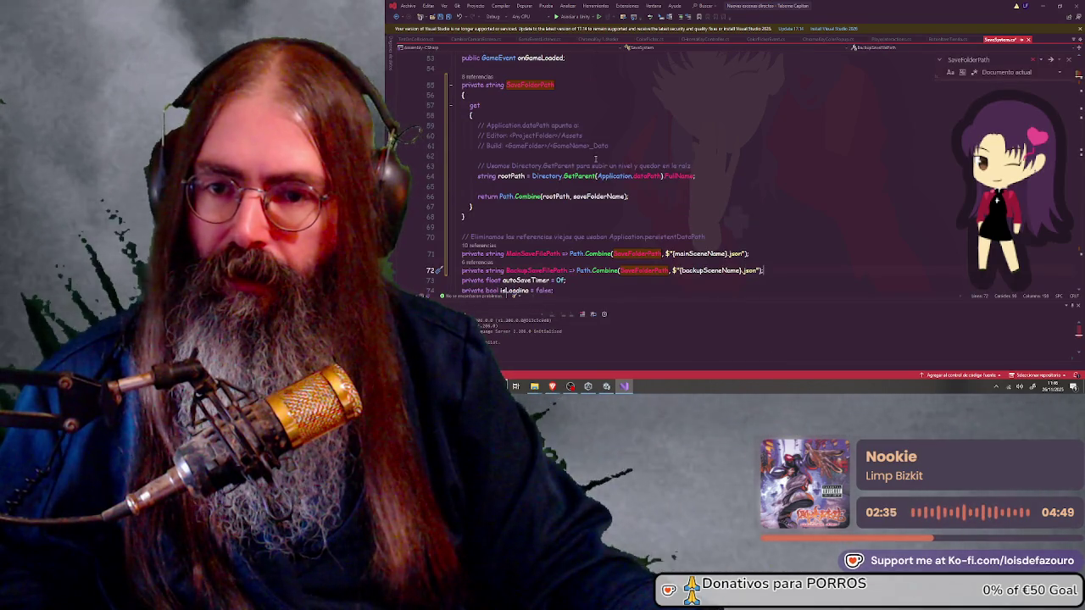
scroll(541, 188, "down", 1)
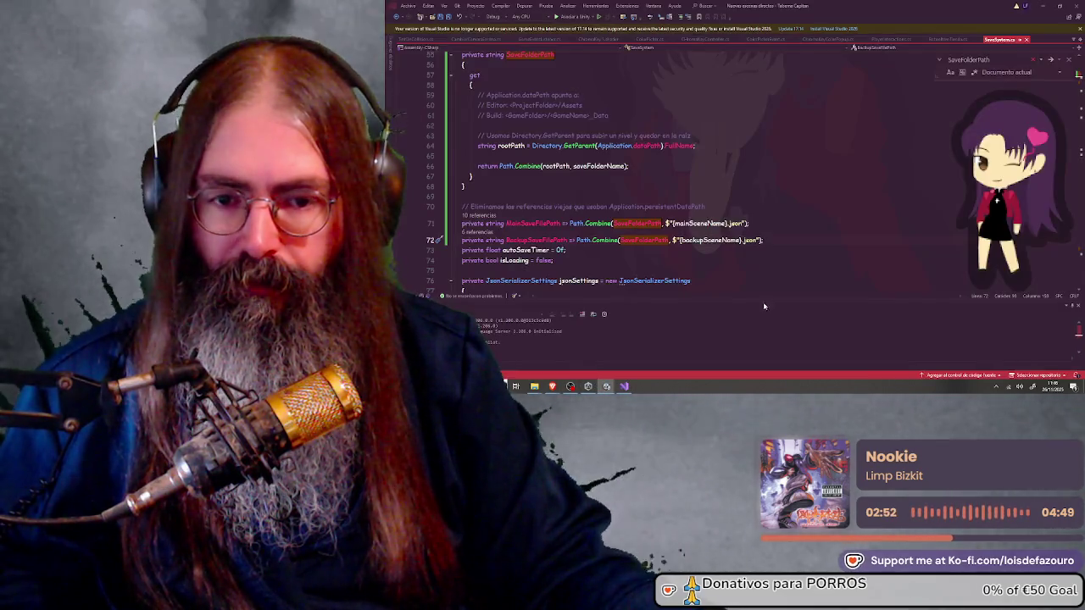
Let Unity import the edited script, then open SaveSystemEditor.cs from the Project panel
left_click(605, 367)
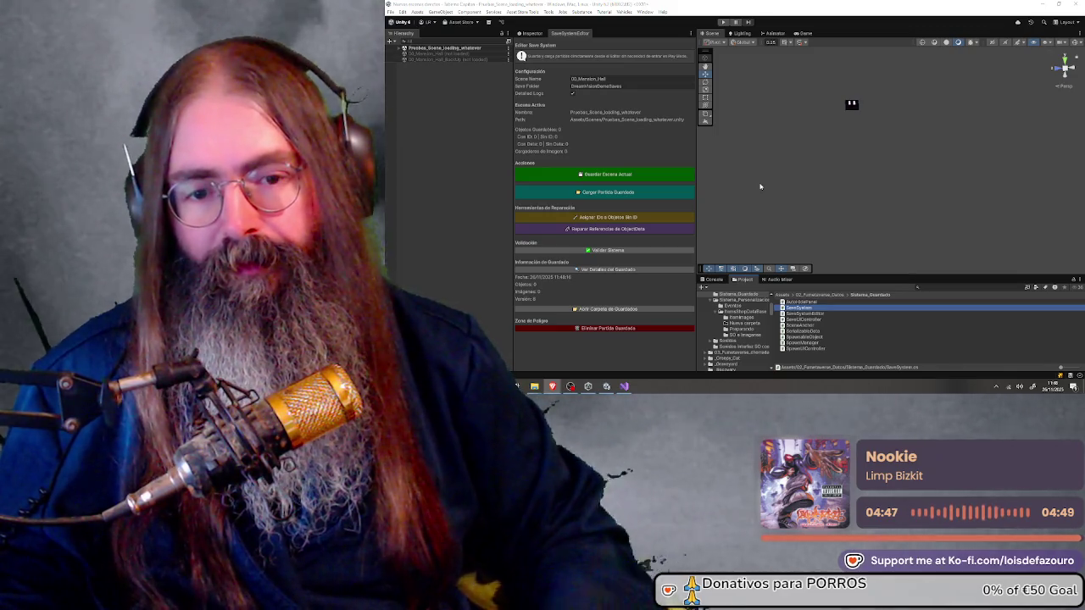
left_click(815, 314)
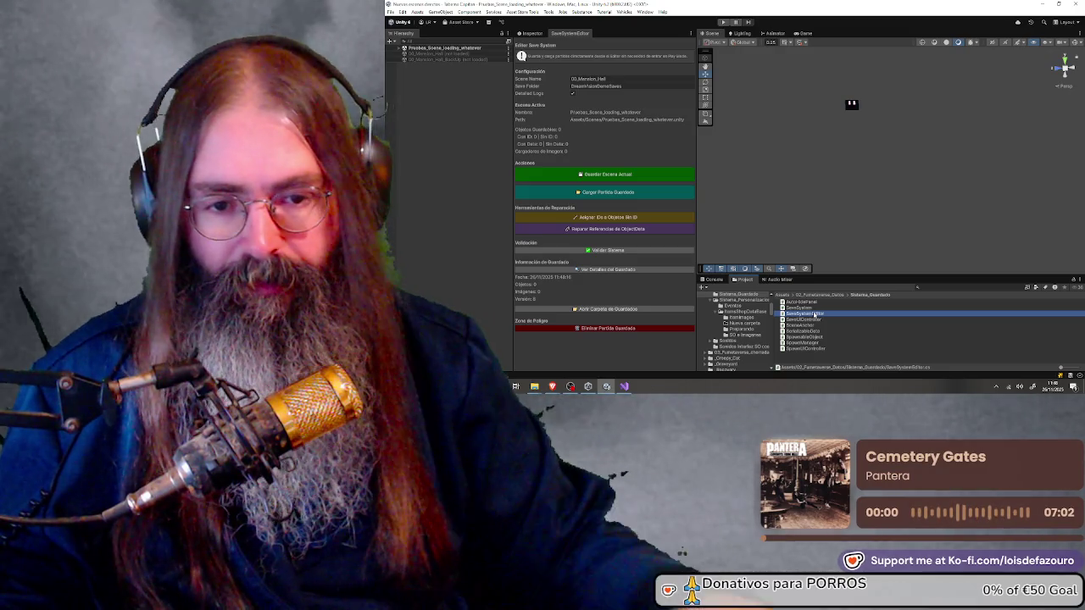
double_click(815, 315)
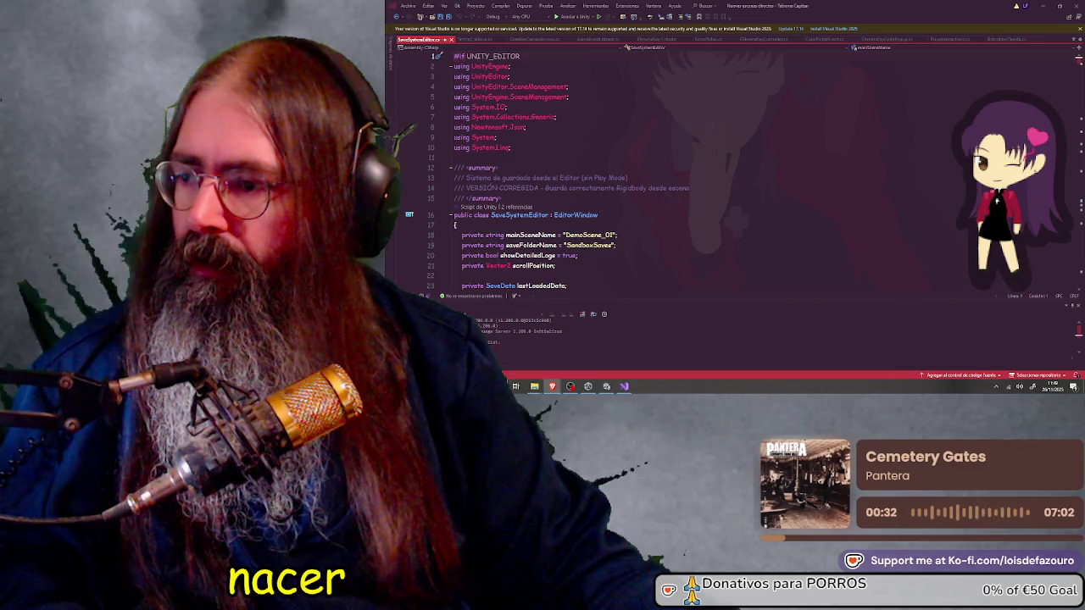
Search for GetSaveFilePath and step through matches to its definition
key("ctrl+f")
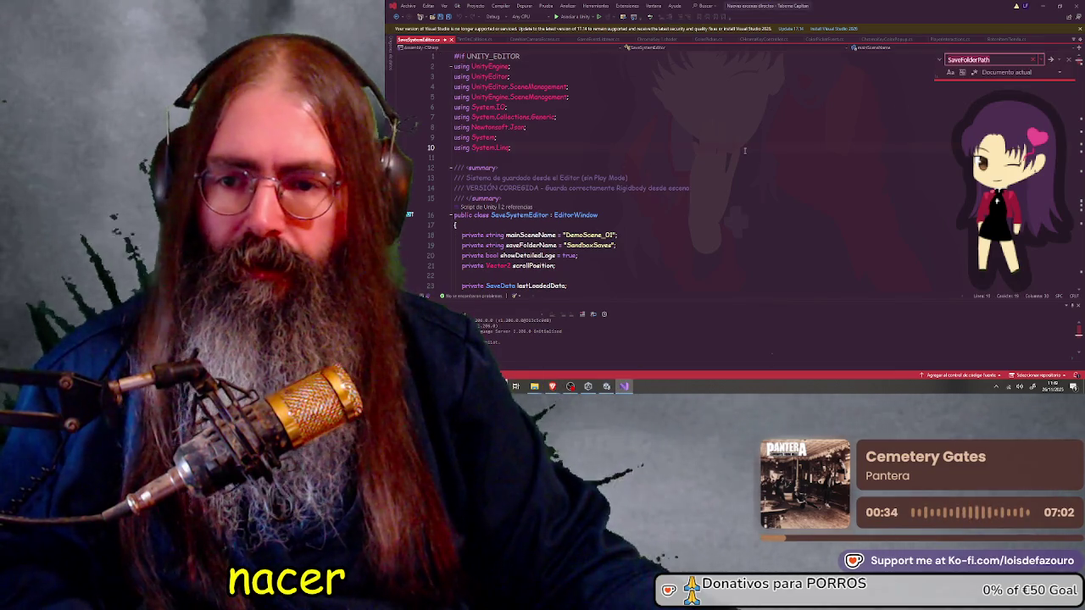
key("Return")
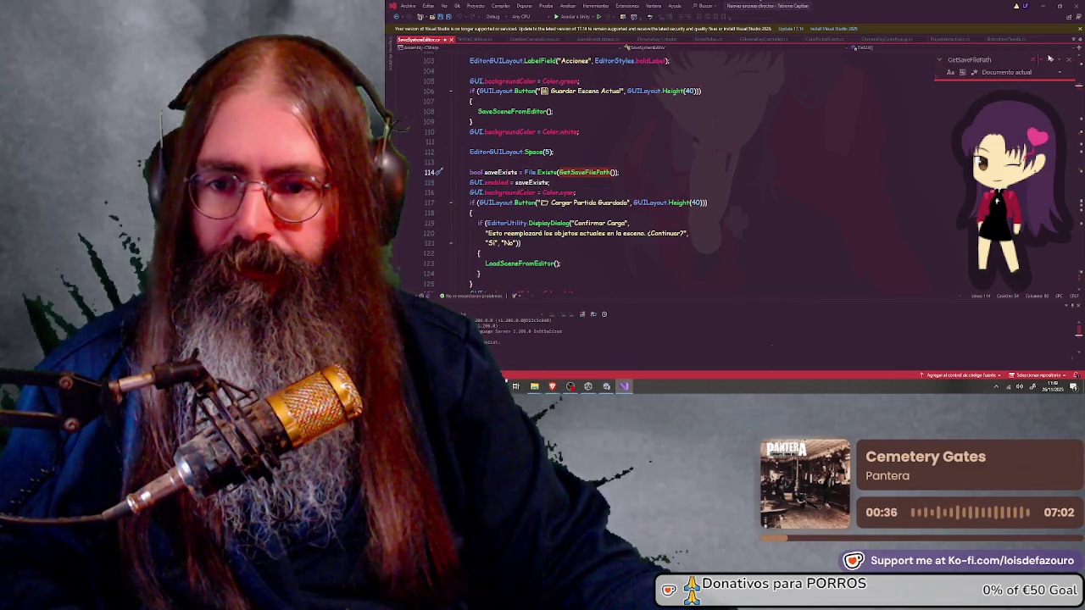
left_click(1050, 61)
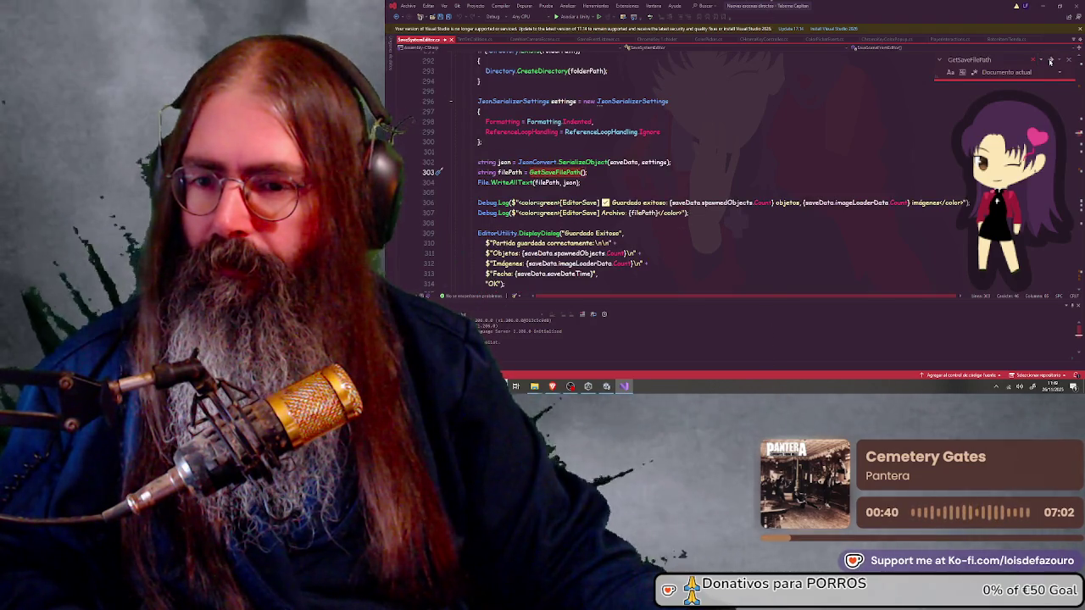
left_click(1050, 61)
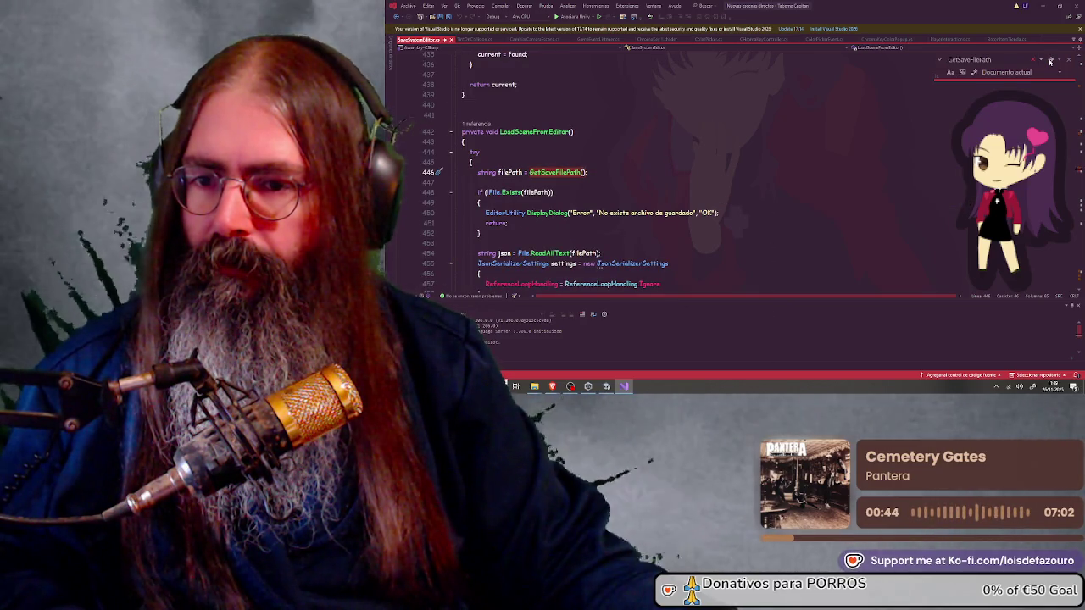
left_click(1050, 61)
left_click(1050, 61)
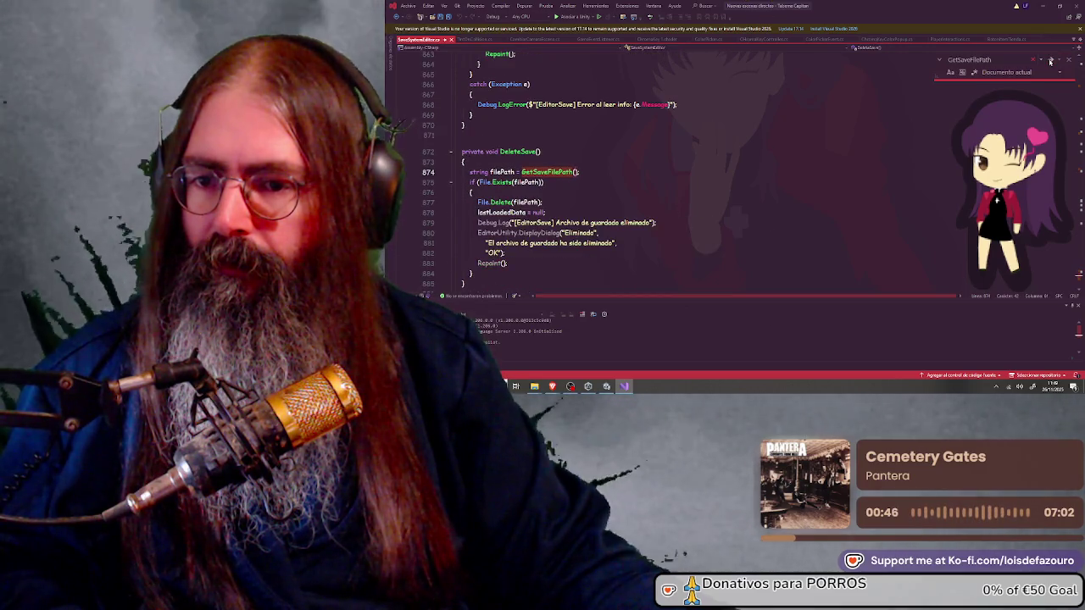
left_click(1051, 61)
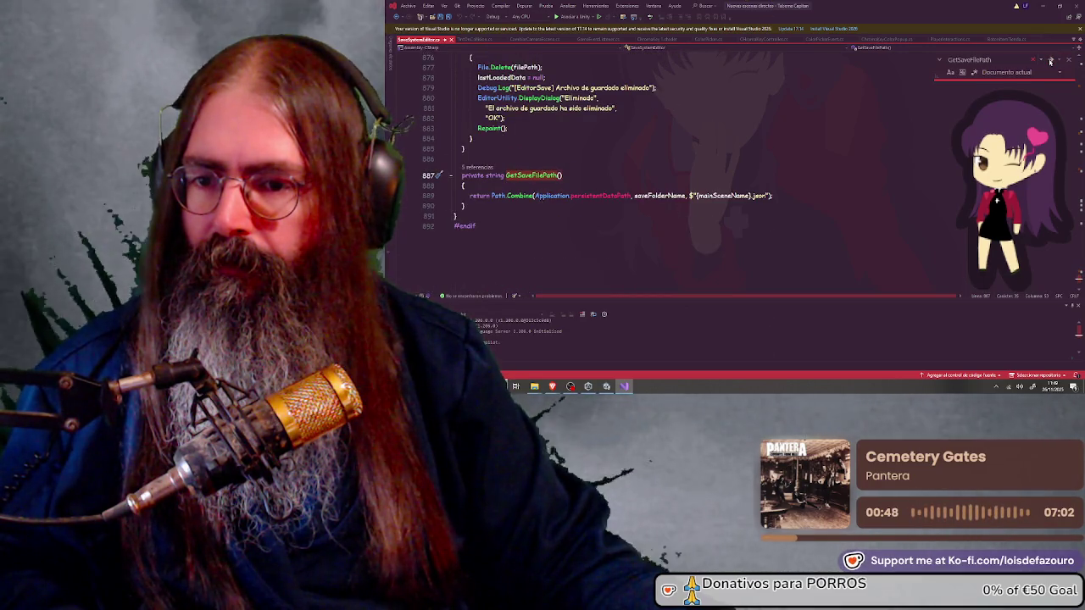
Paste the root-folder GetSaveFilePath body, save the file, and search SaveSceneFromEditor
key("alt+Tab")
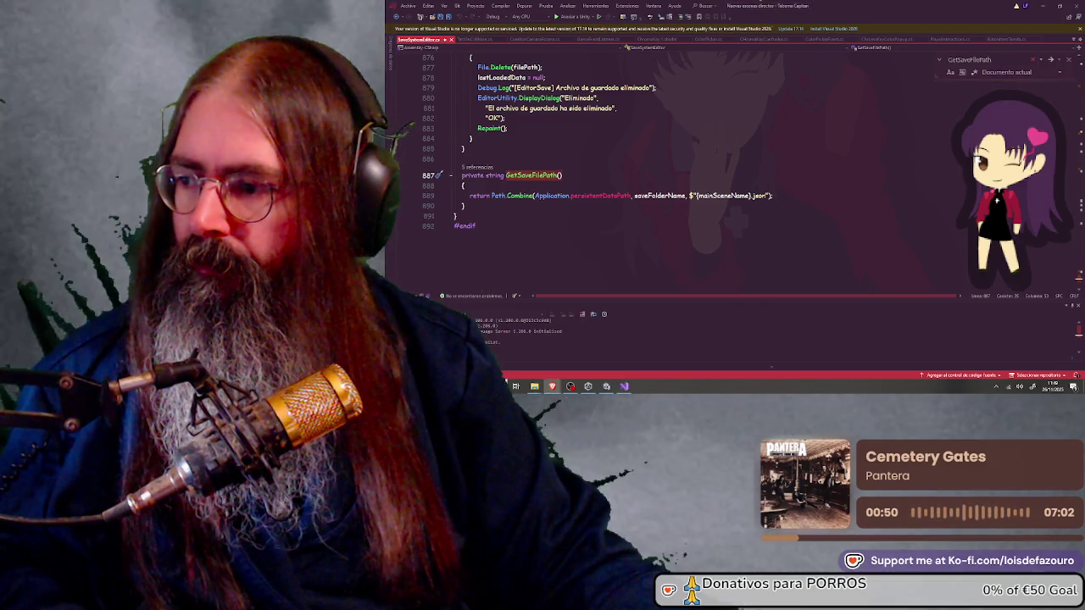
left_click(439, 180)
key("ctrl+v")
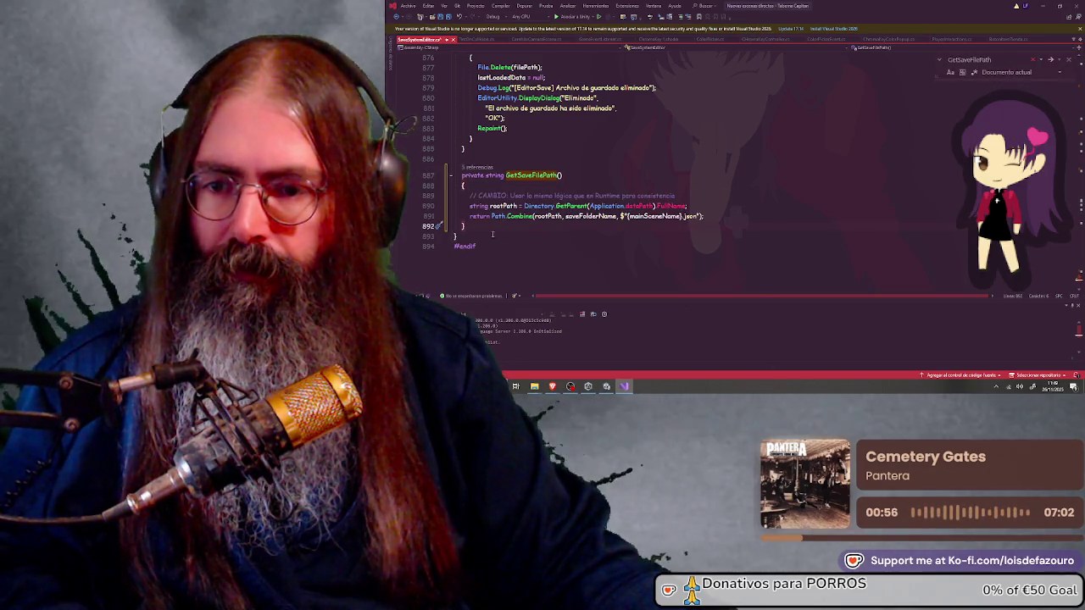
left_click(440, 17)
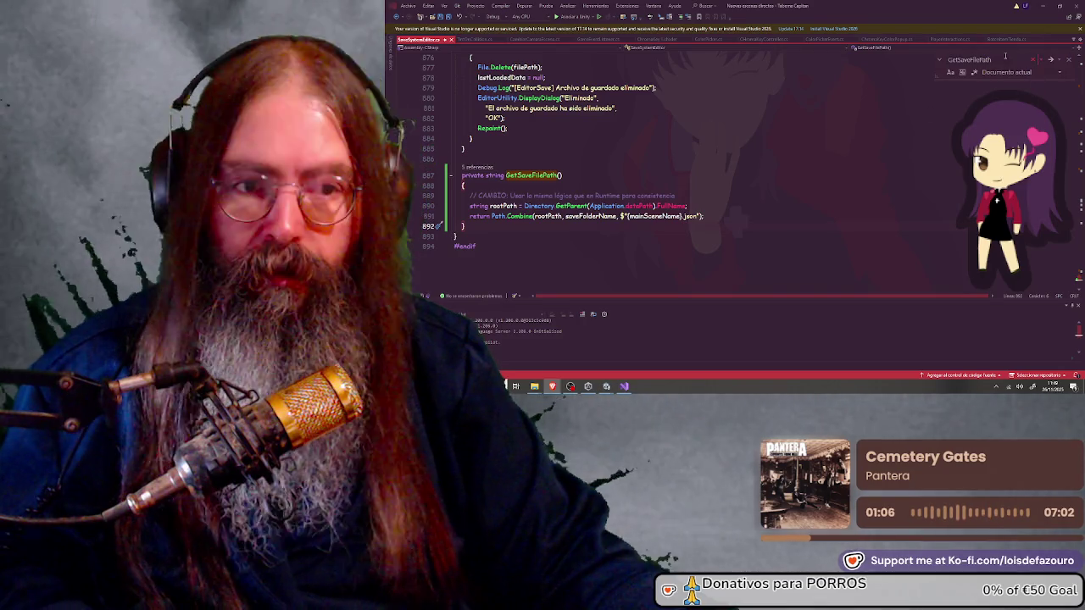
left_click(915, 64)
type("SaveSceneFromEditor")
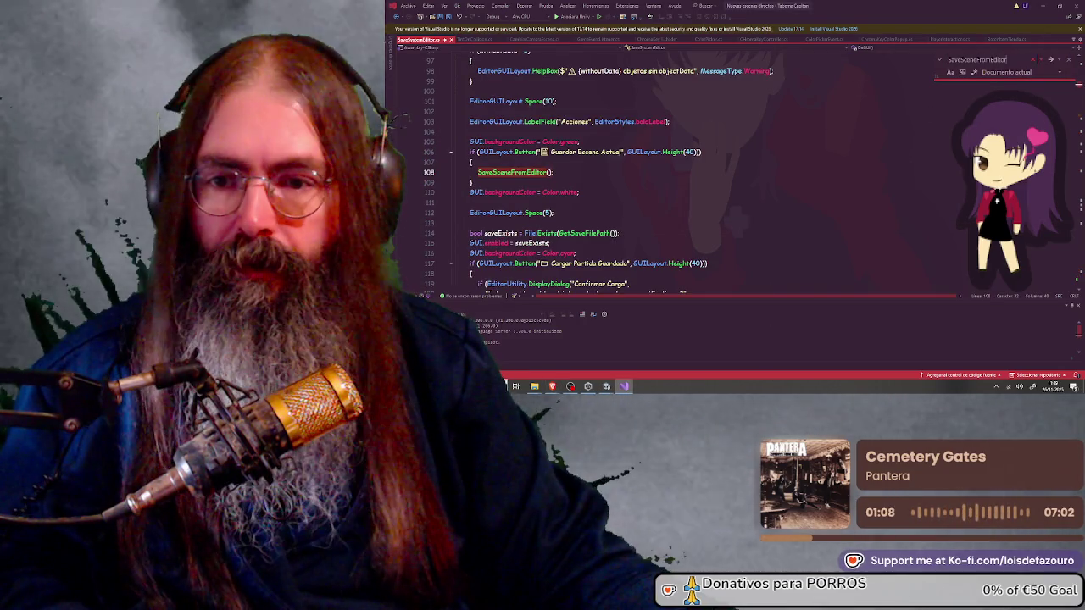
Jump to the SaveSceneFromEditor definition and scan its code
left_click(1050, 60)
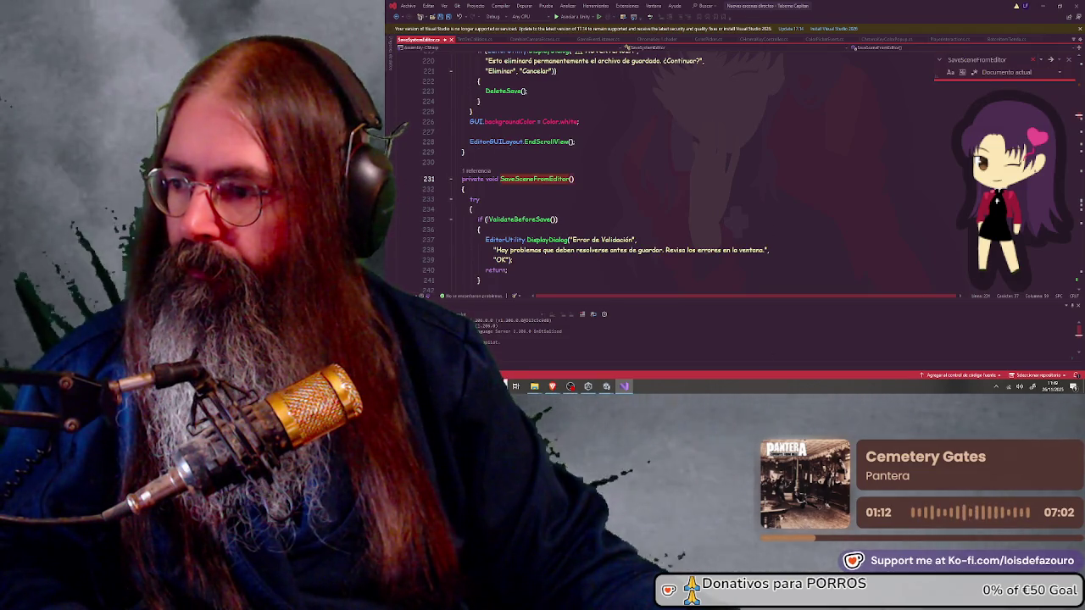
scroll(567, 162, "down", 1)
scroll(567, 162, "down", 7)
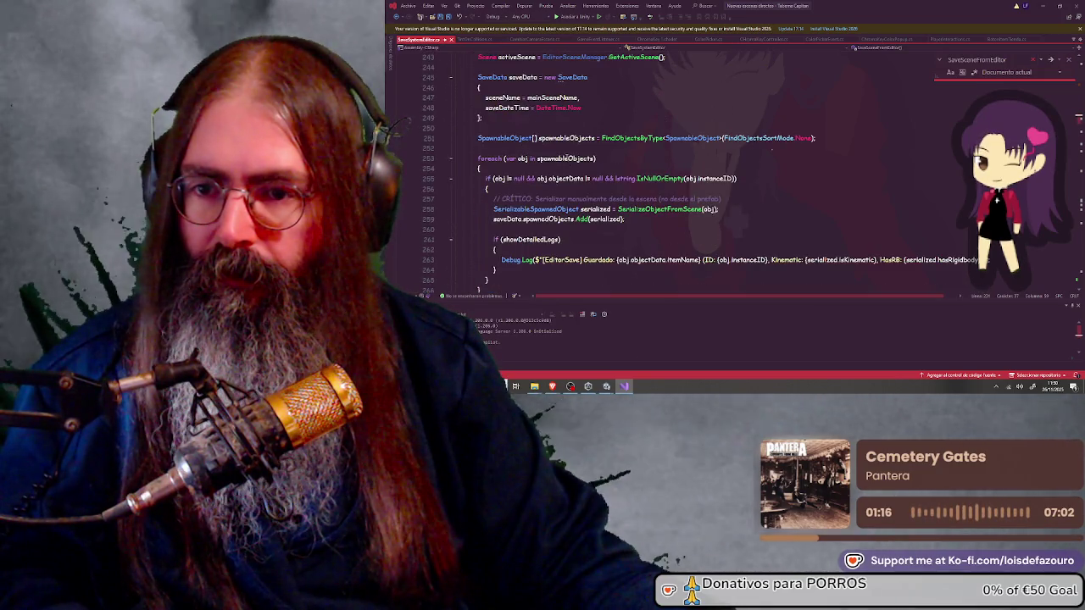
scroll(581, 196, "down", 3)
scroll(582, 196, "up", 3)
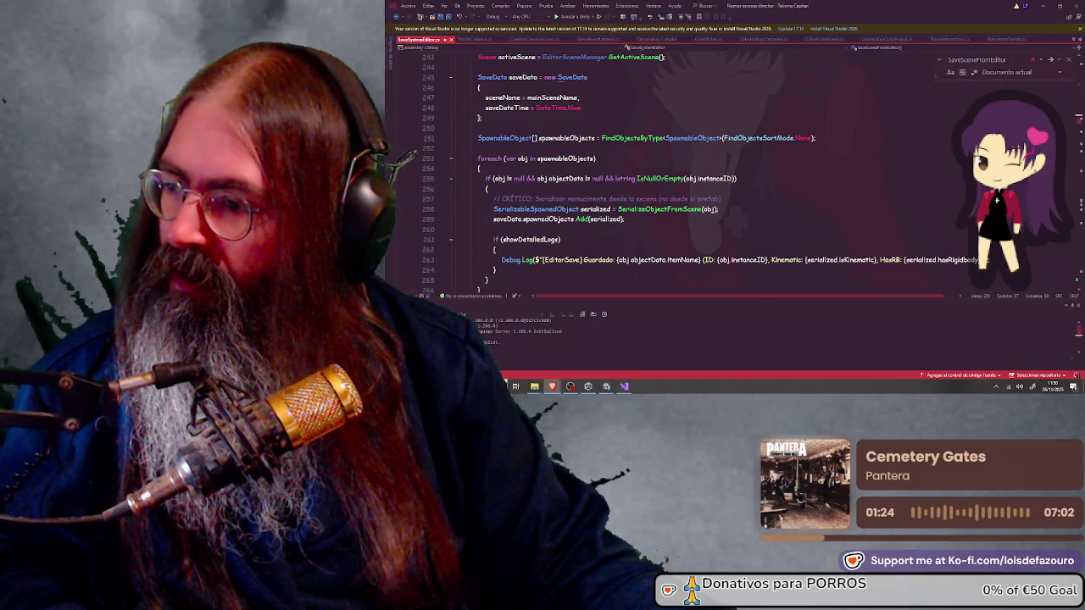
Replace the persistentDataPath folderPath line with the rootPath version and save
left_click(1010, 58)
key("ctrl+v")
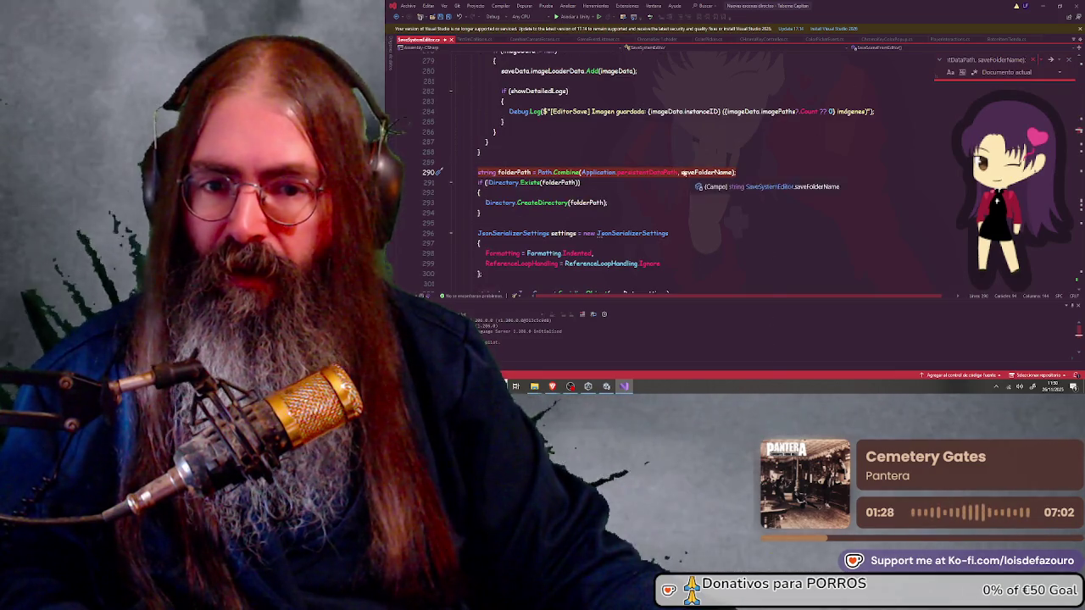
left_click(670, 172)
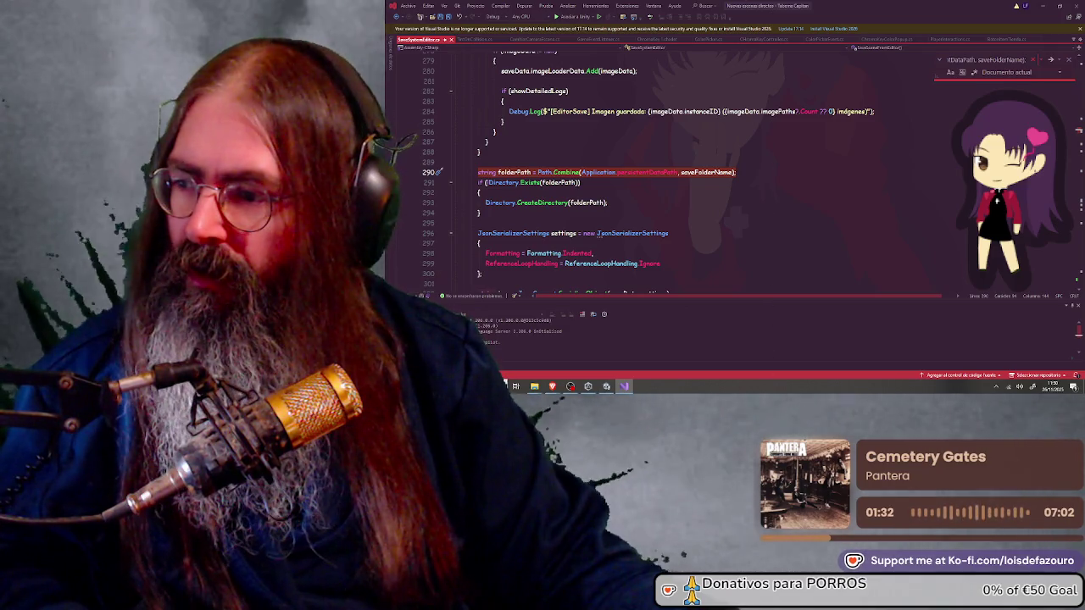
left_click(1069, 60)
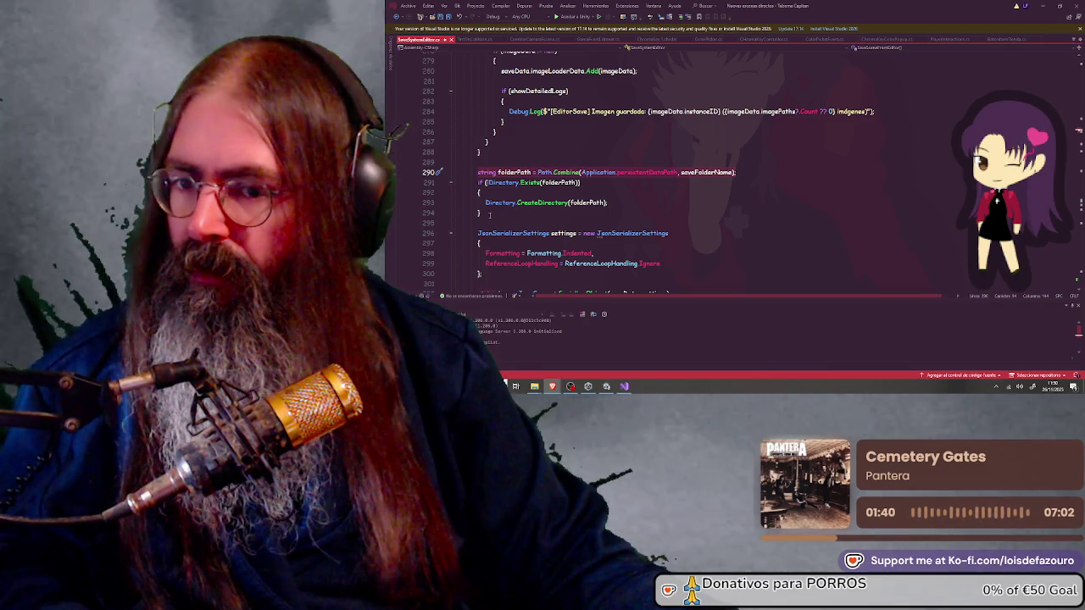
left_click(467, 182)
type("// CAMBIO: Usar ruta relativa al proyecto string rootPath = Directory.GetParent(Application.dataPath).FullName; string folderPath = Path.Combine(rootPath, saveFolderName);  if (!Directory.Exists(folderPath)) {     Directory.CreateDirectory(folderPath); }")
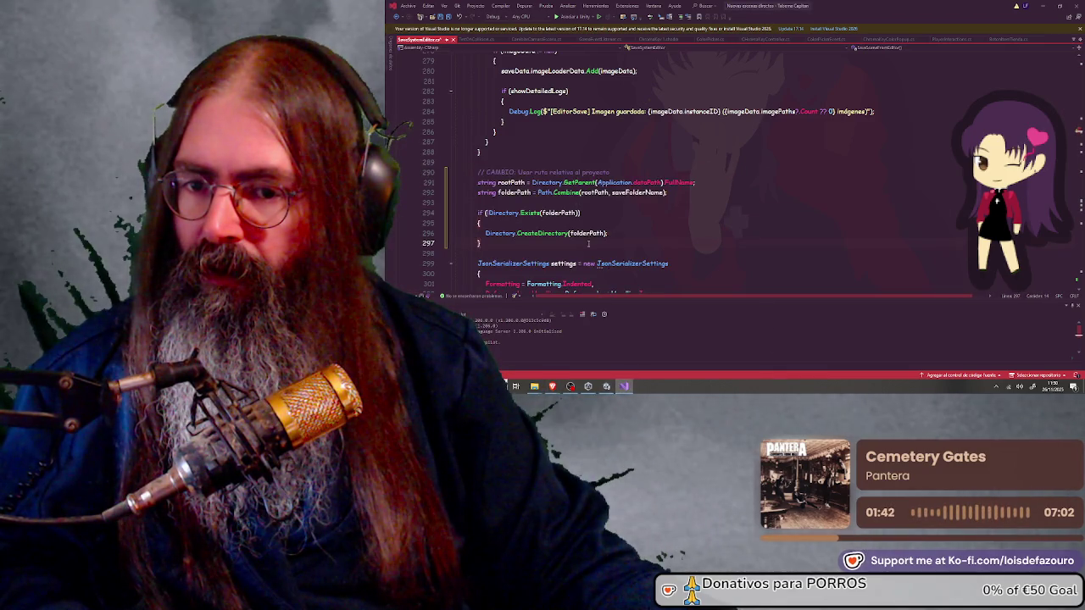
left_click(439, 16)
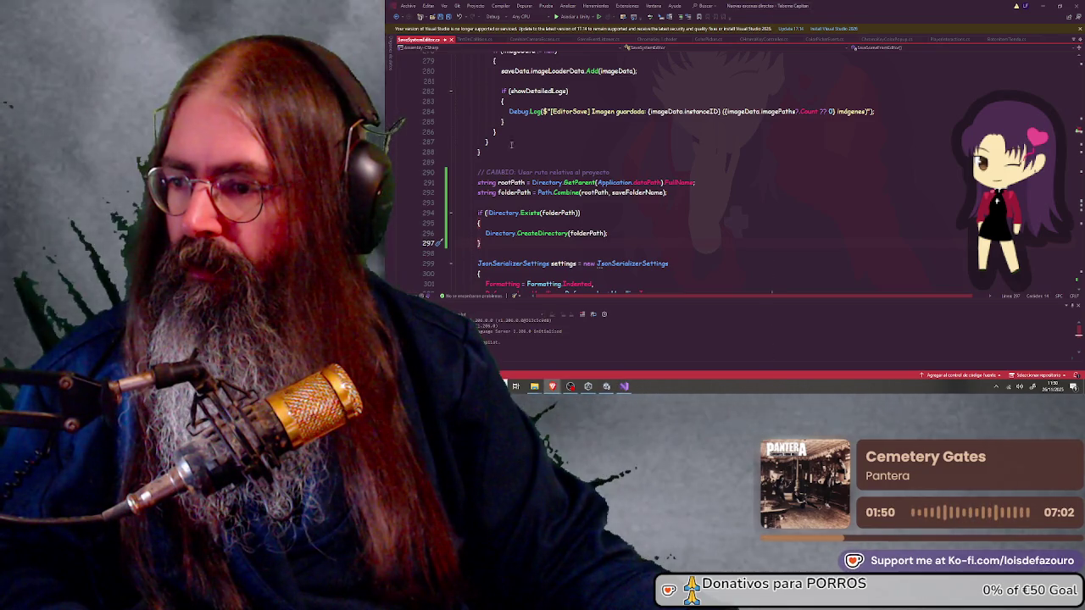
Search the file for 'Abrir Carpeta de Guardados'
left_click(856, 101)
key("ctrl+f")
key("ctrl+v")
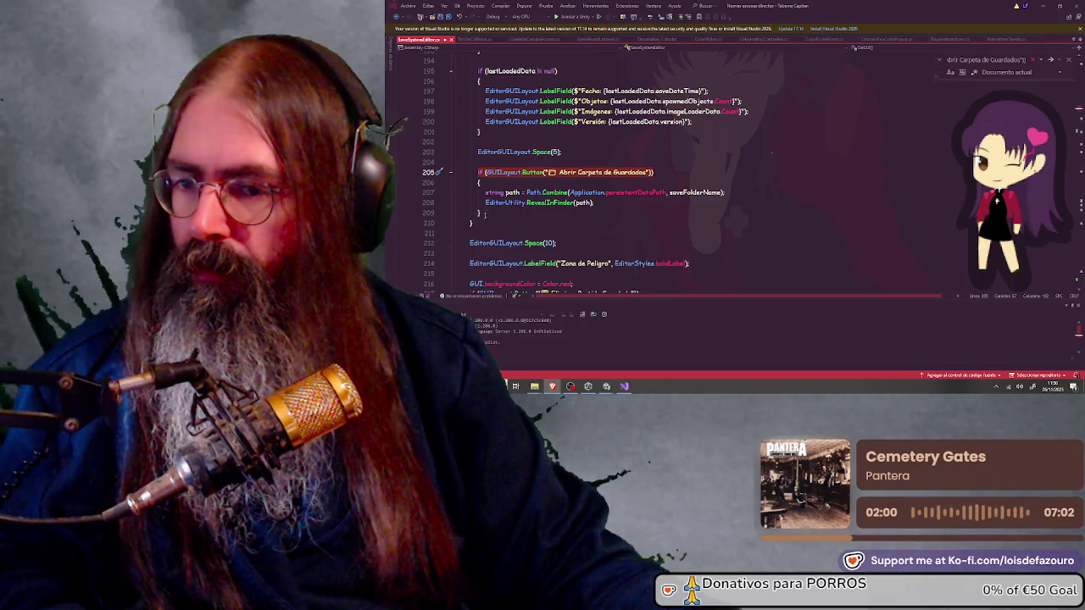
Paste new rootPath/Directory.Exists code over the old Abrir Carpeta de Guardados block at lines 205–209
left_click(461, 172)
key("ctrl+v")
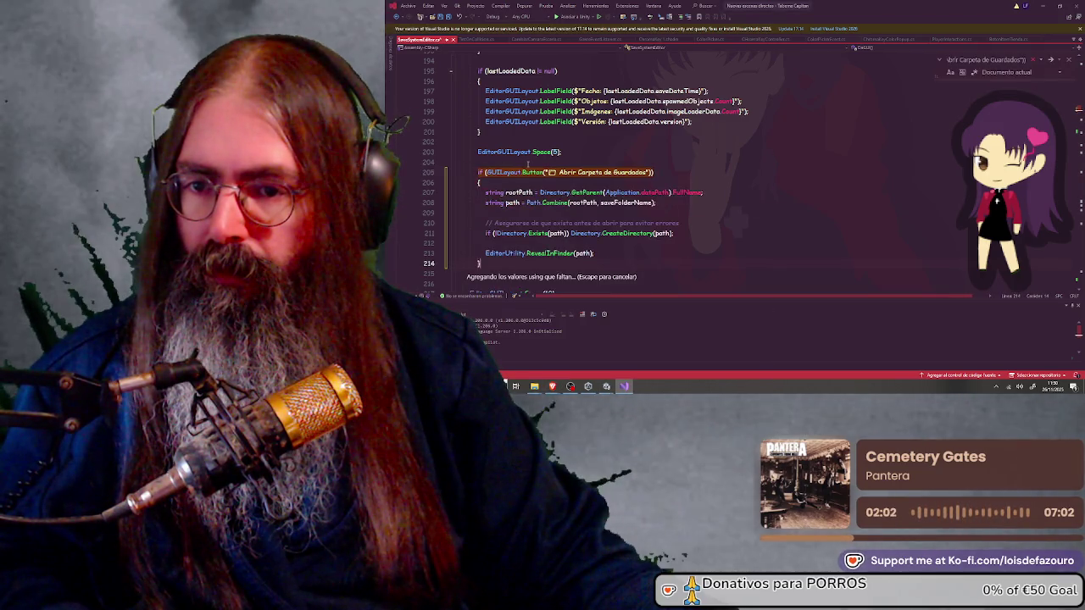
scroll(771, 260, "down", 2)
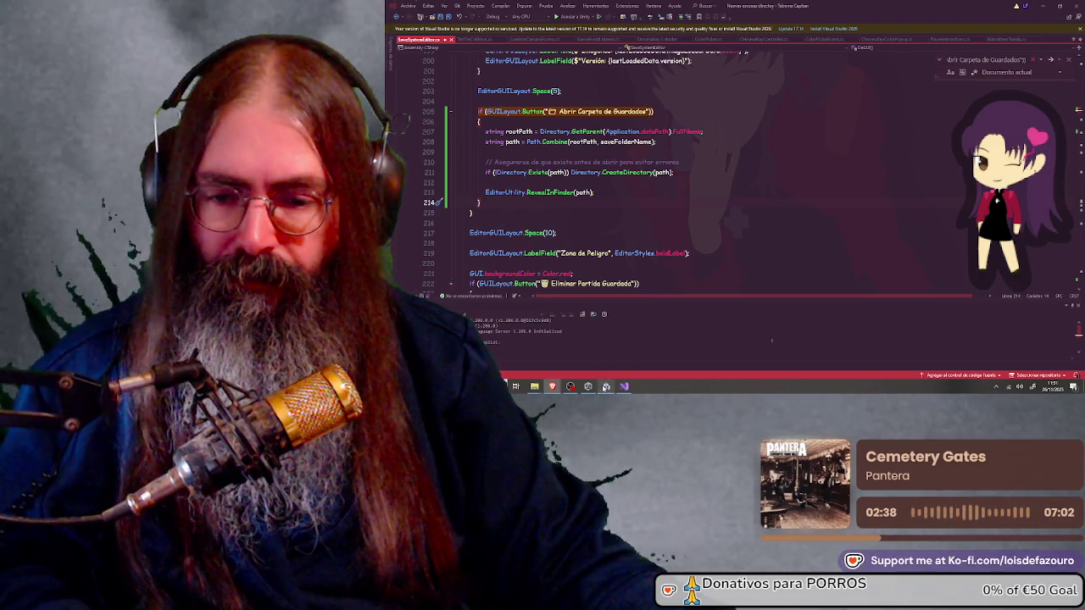
key("alt+Tab")
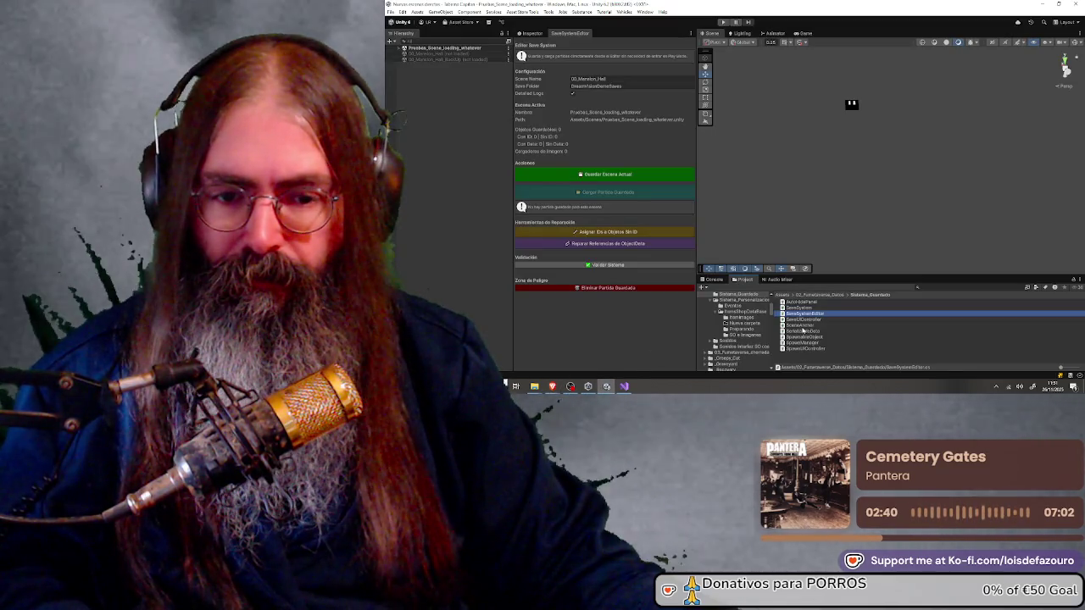
Open the SerializableData script from Unity's Project panel in Visual Studio
left_click(803, 331)
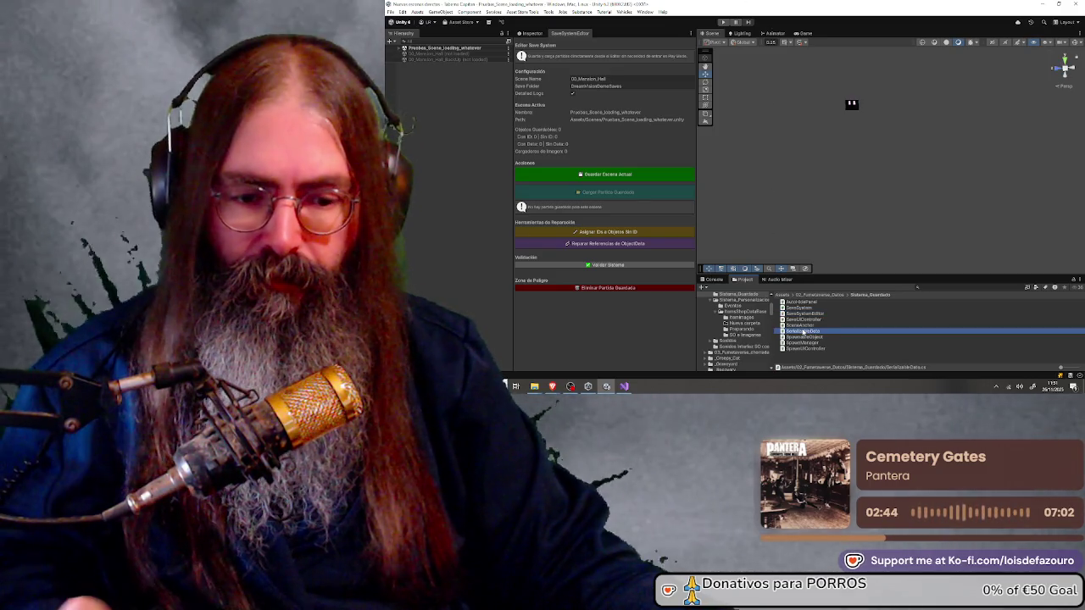
double_click(803, 332)
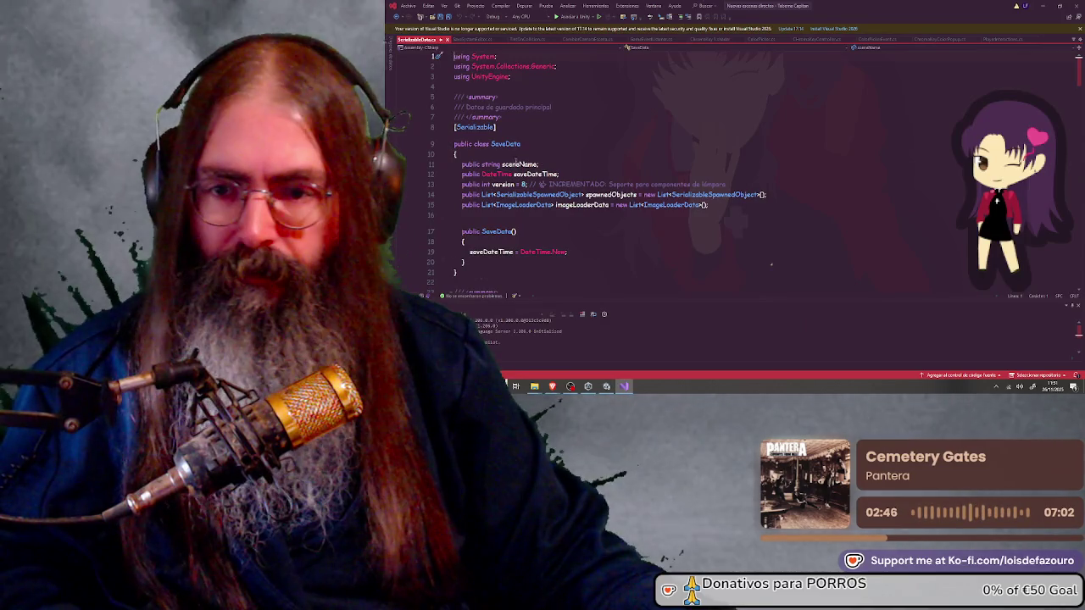
key("ctrl+f")
key("ctrl+v")
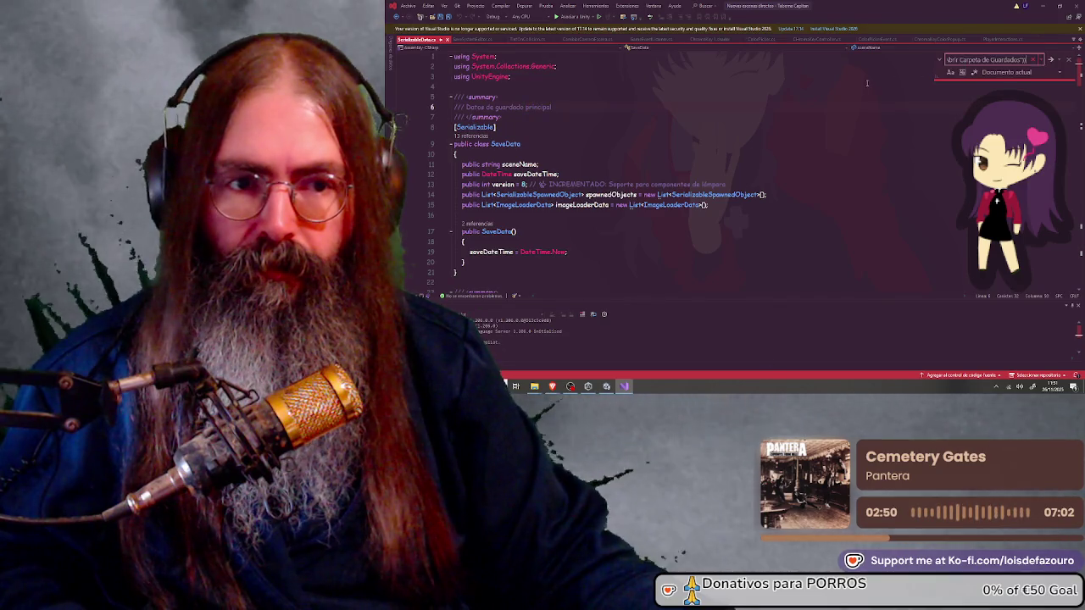
key("ctrl+z")
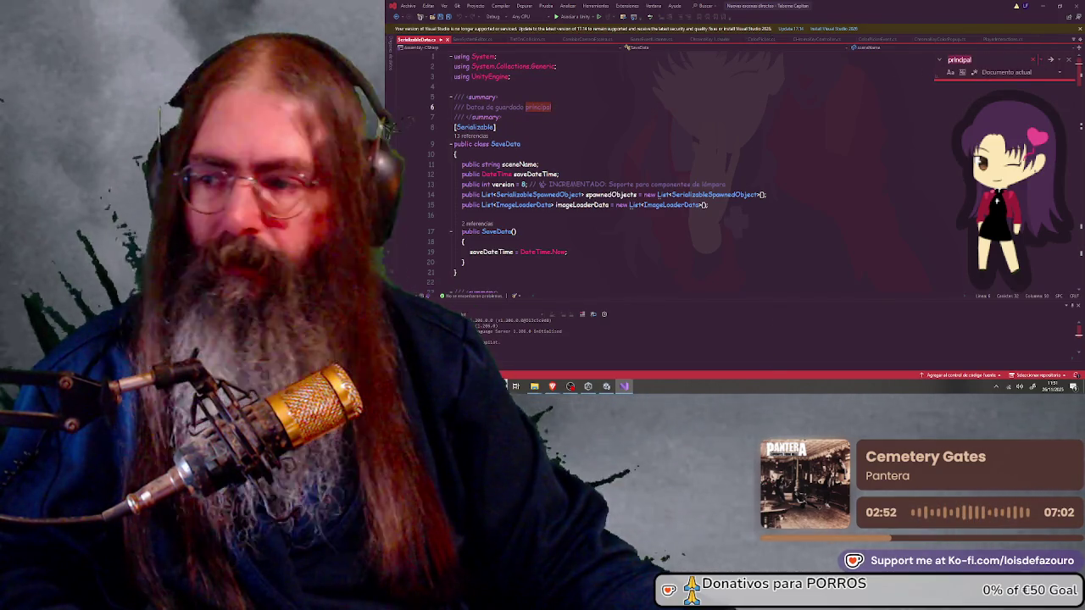
key("alt+Tab")
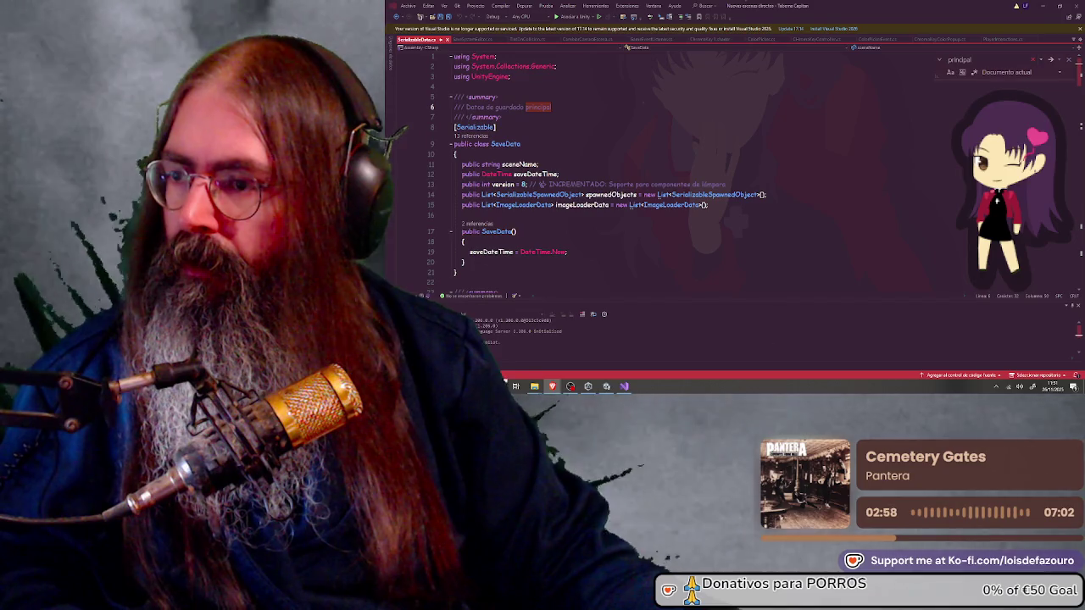
Find the ImageLoaderData class at line 108 and review its fields
key("ctrl+f")
type("ImageLoaderData")
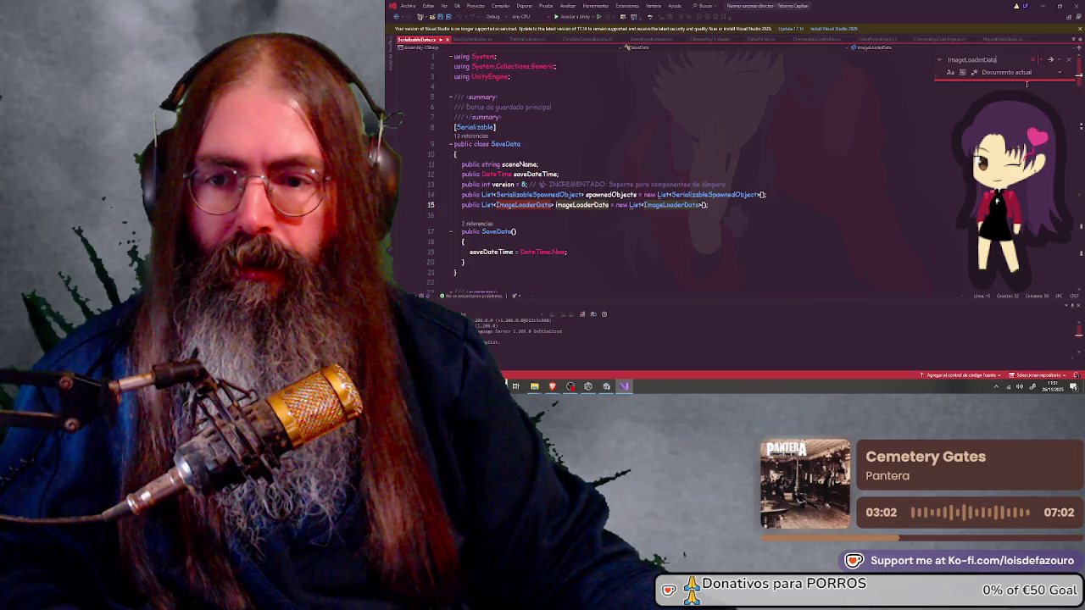
left_click(1050, 59)
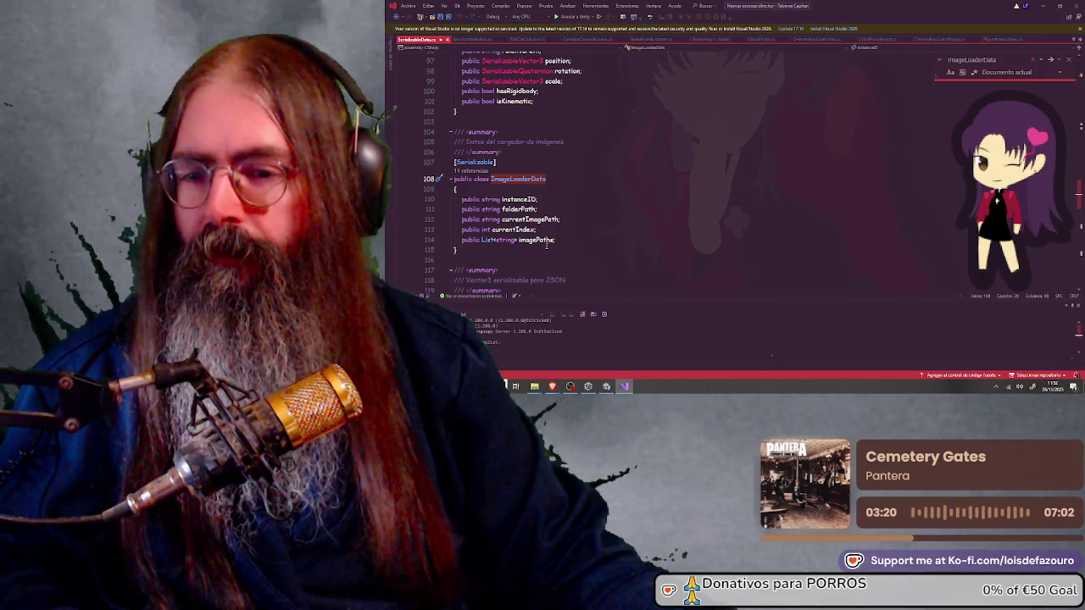
scroll(548, 243, "down", 4)
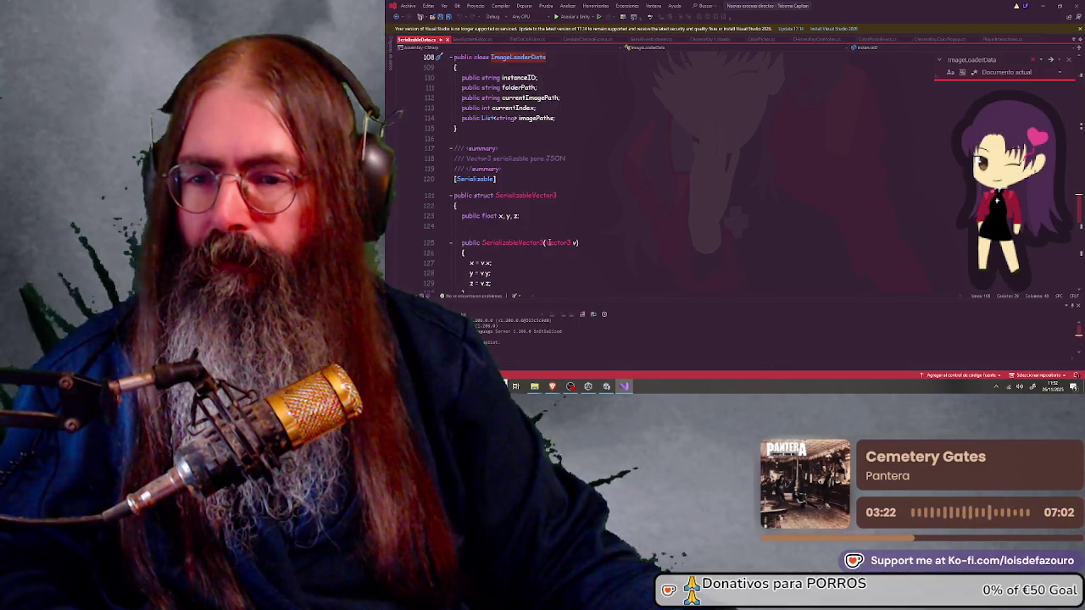
scroll(548, 243, "up", 3)
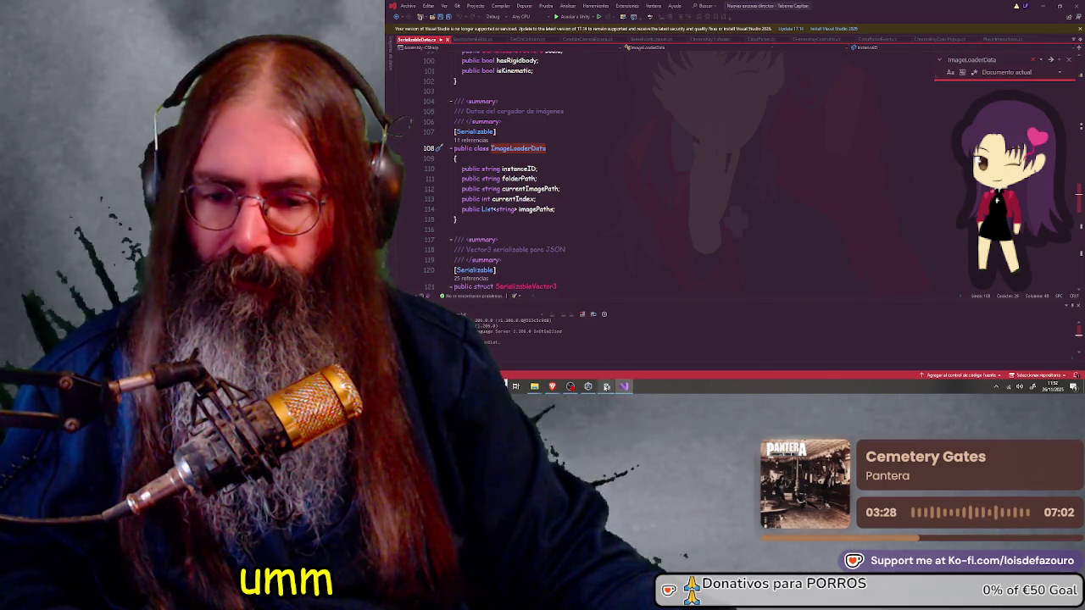
key("alt+Tab")
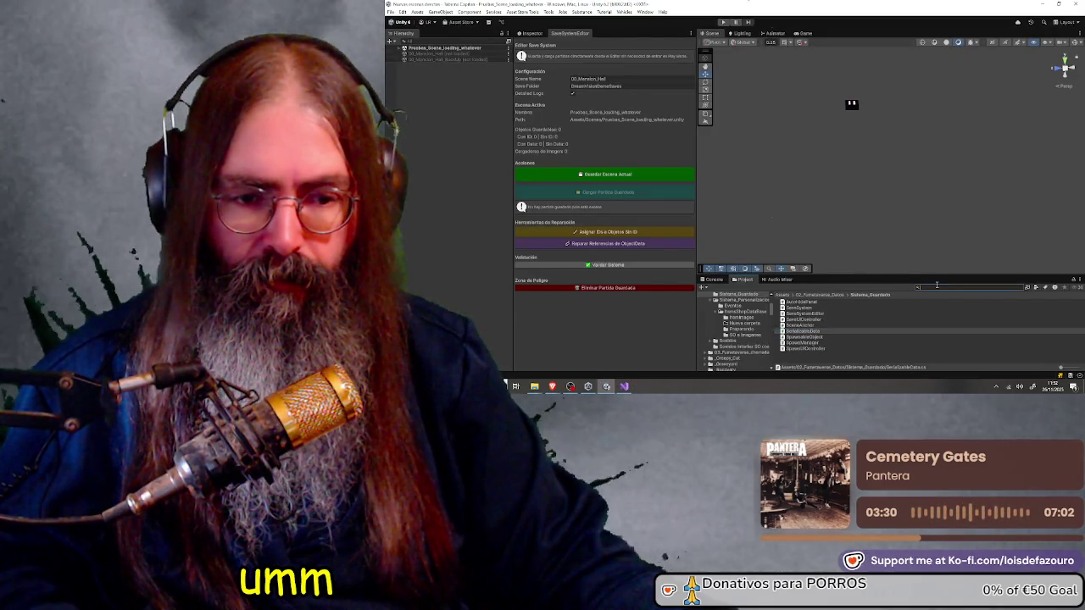
Search the Project for MegaCarg, then load the 00_Mansion_Hall scene
left_click(936, 286)
type("MegaCarg")
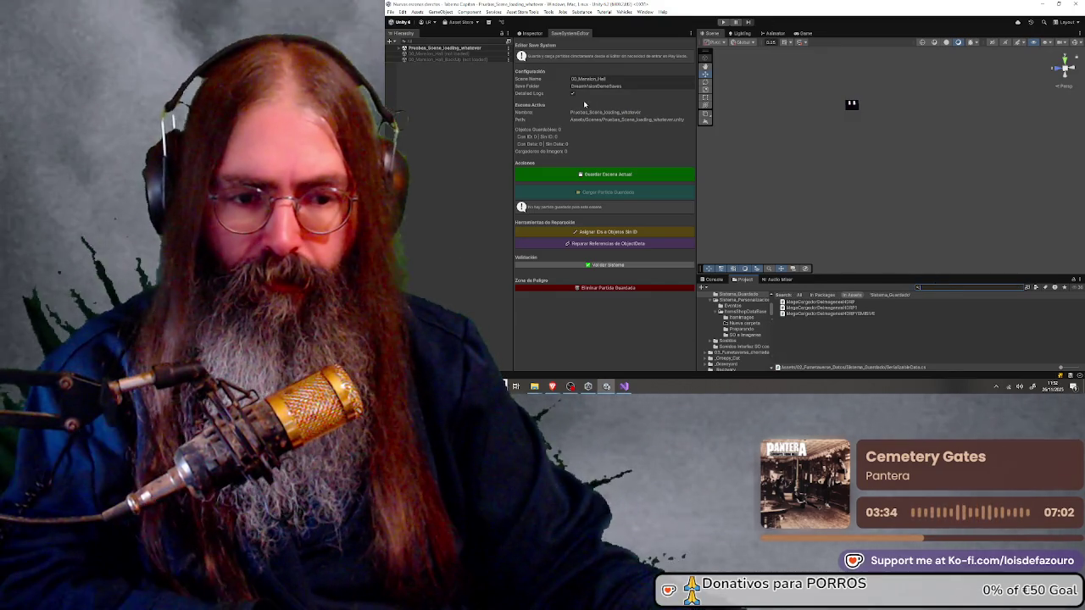
key("Escape")
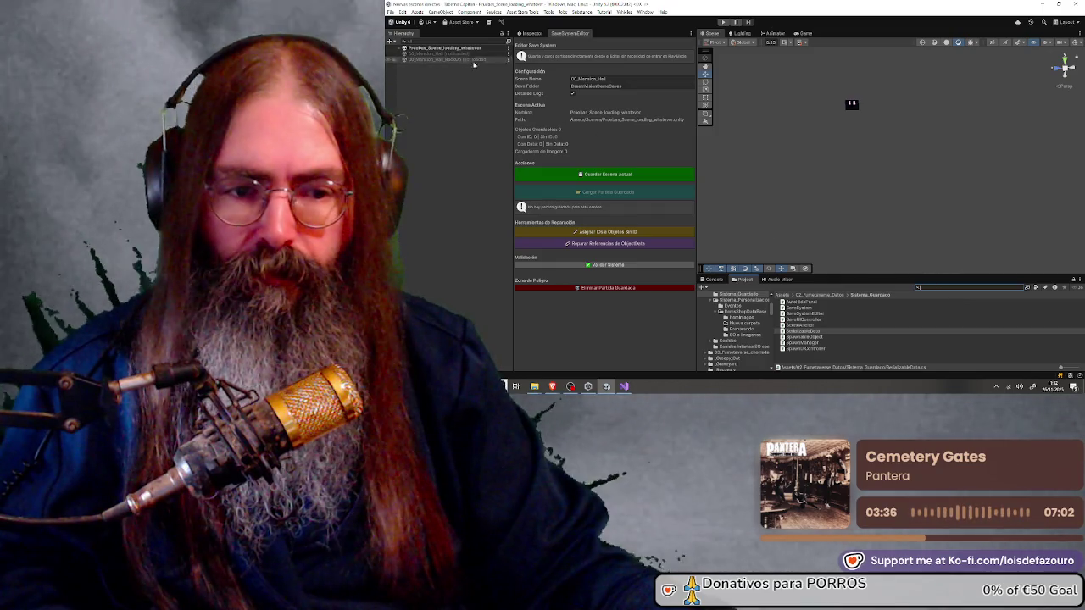
right_click(446, 54)
left_click(465, 60)
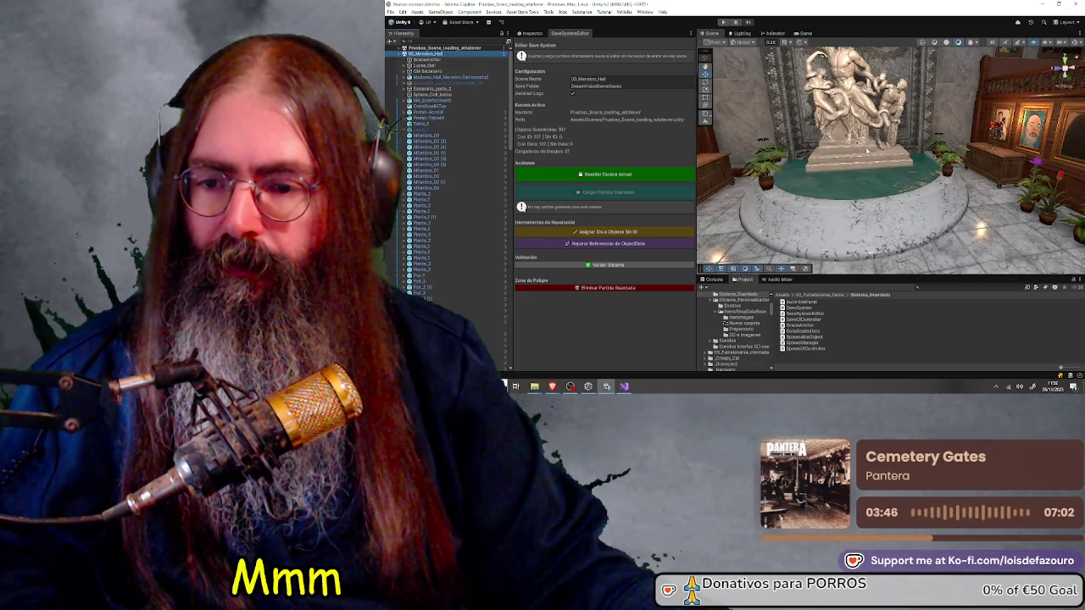
Select a picture frame and trace its Mega Cargador De Imagenes HDRP script to its asset
double_click(425, 289)
scroll(428, 254, "down", 5)
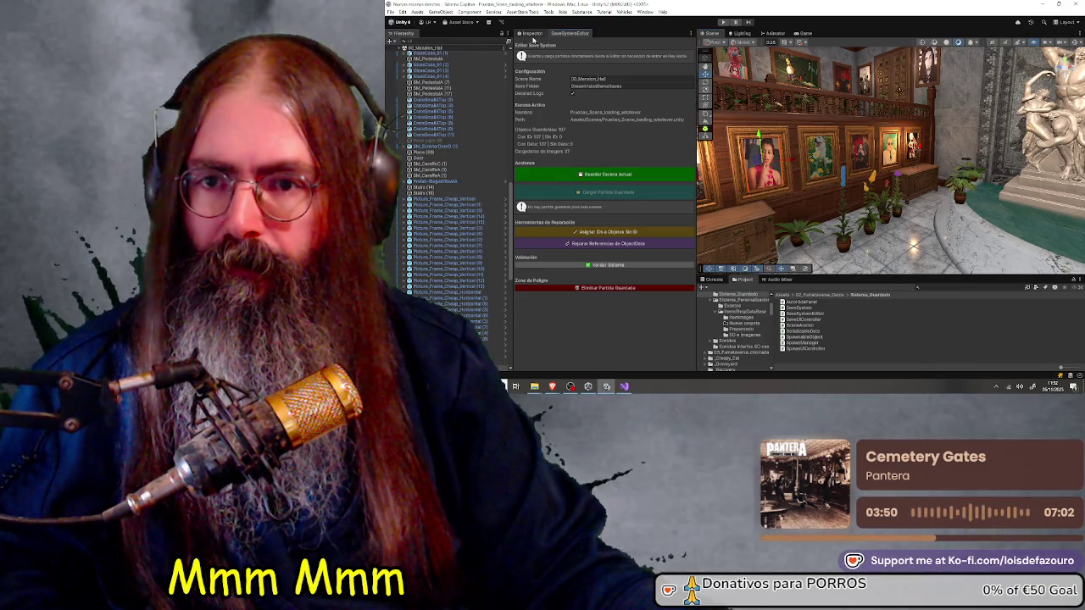
left_click(627, 177)
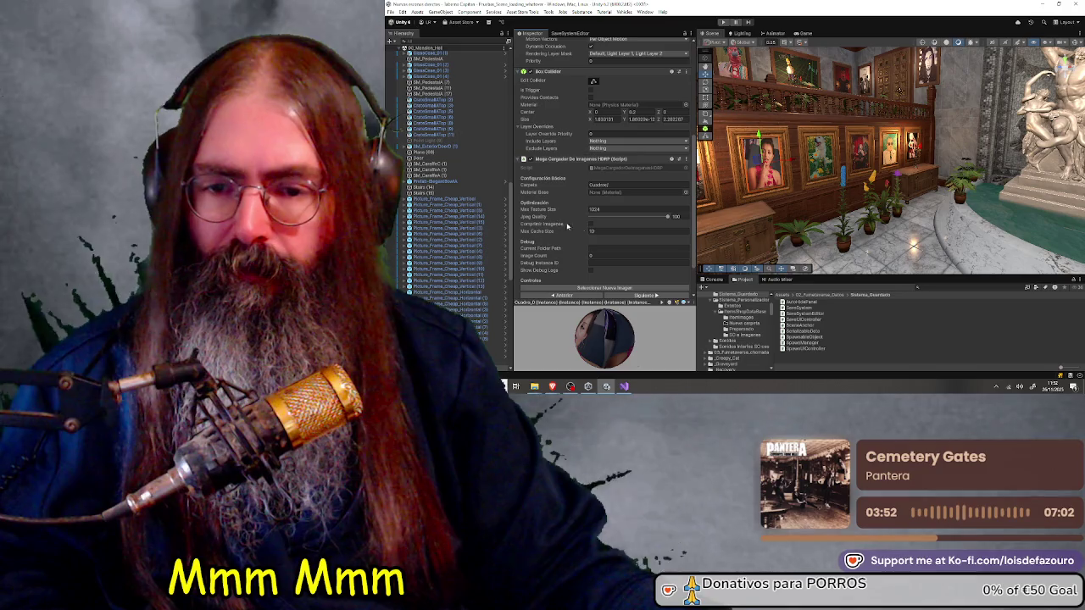
left_click(626, 169)
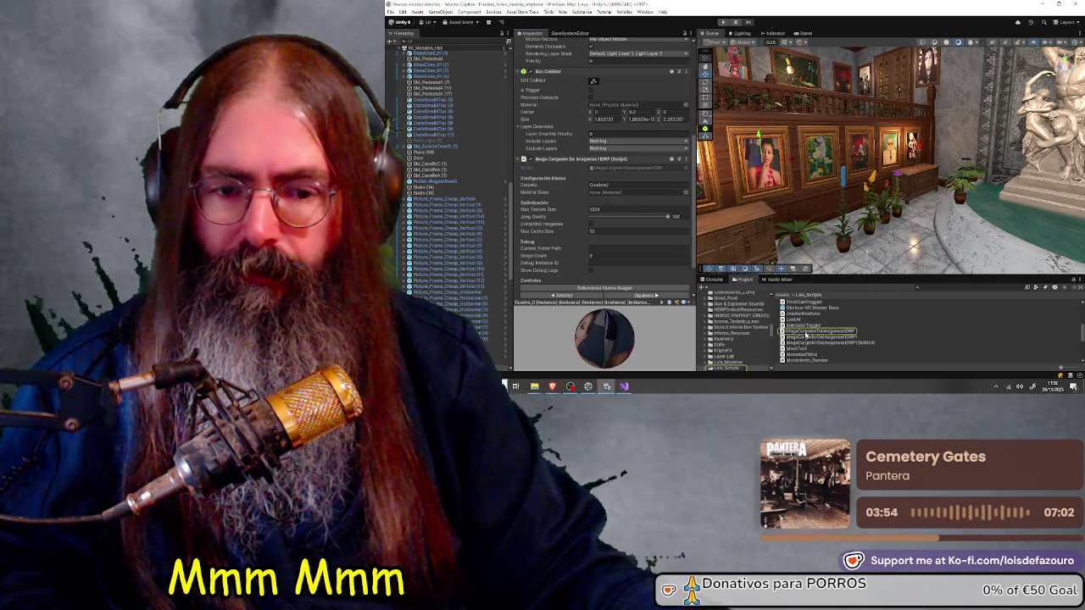
scroll(604, 170, "down", 2)
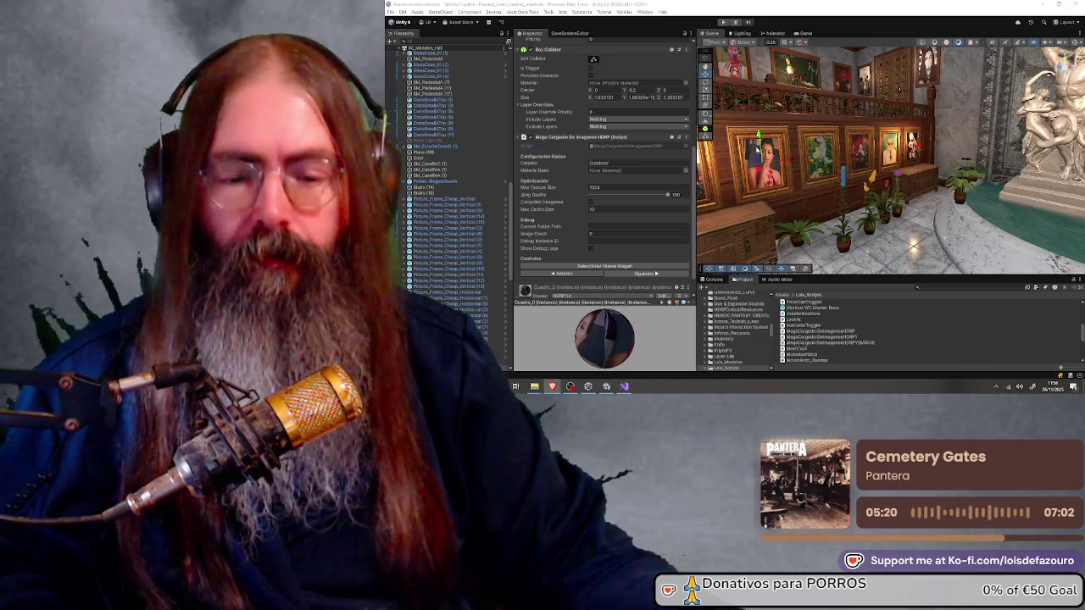
key("alt+Tab")
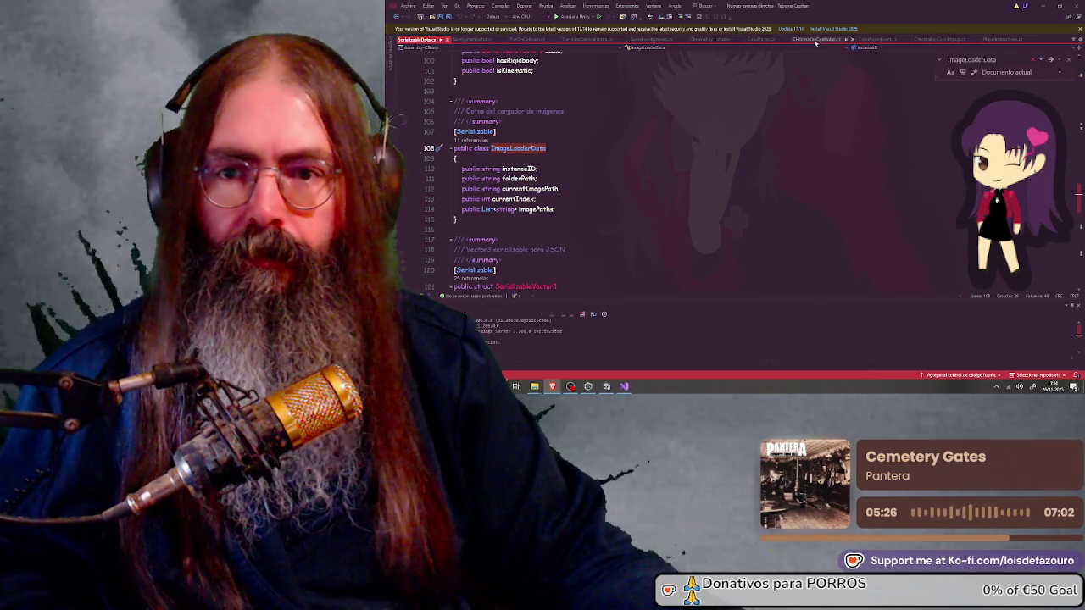
Switch to SaveSystem.cs and search it for ImageLoaderData
left_click(1076, 40)
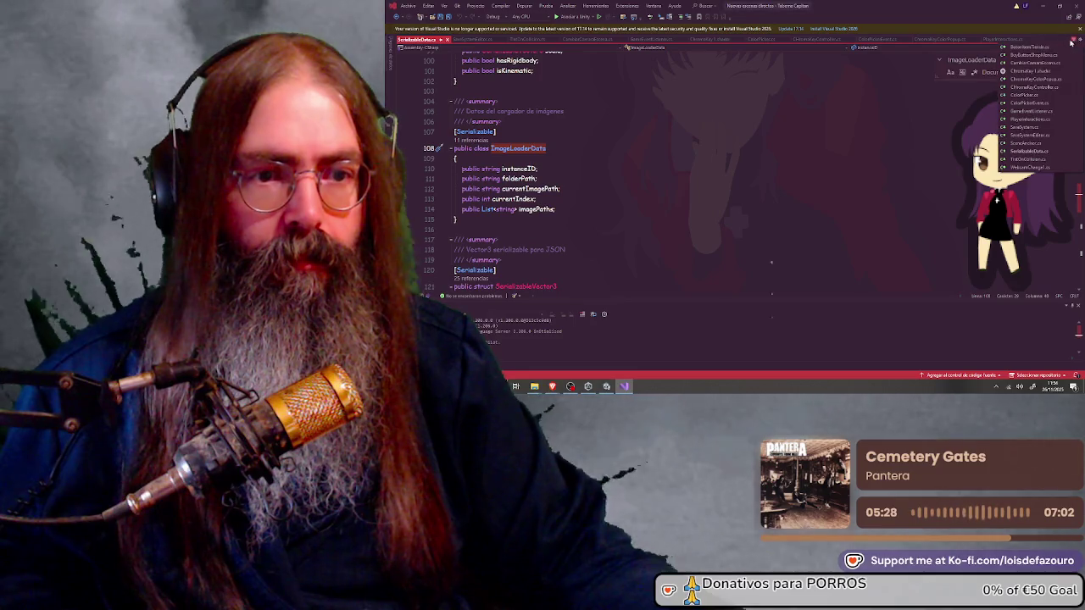
left_click(1029, 127)
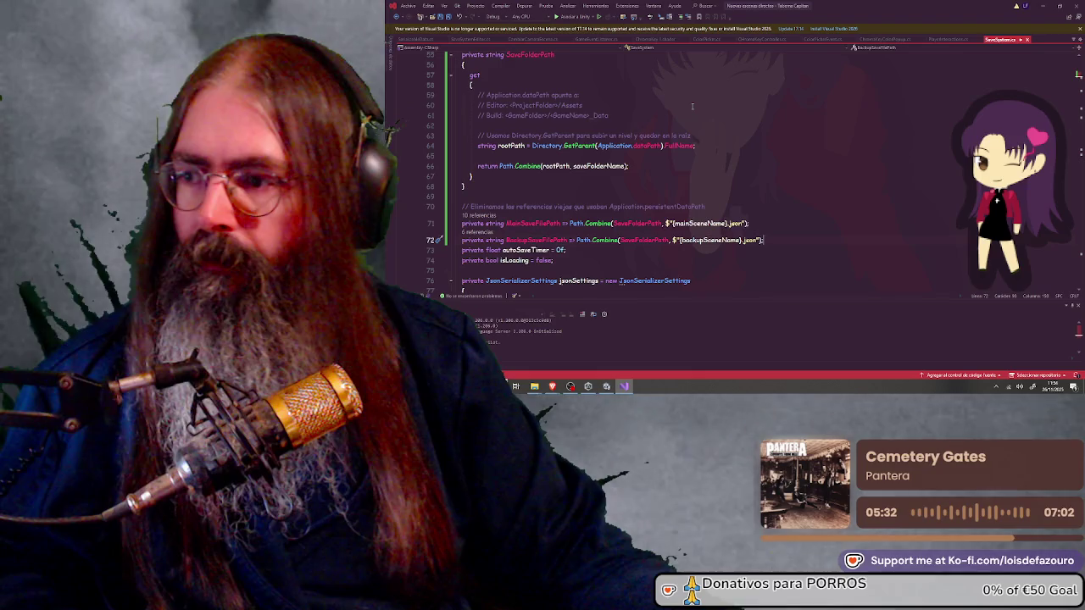
key("ctrl+f")
type("ImageLoaderData")
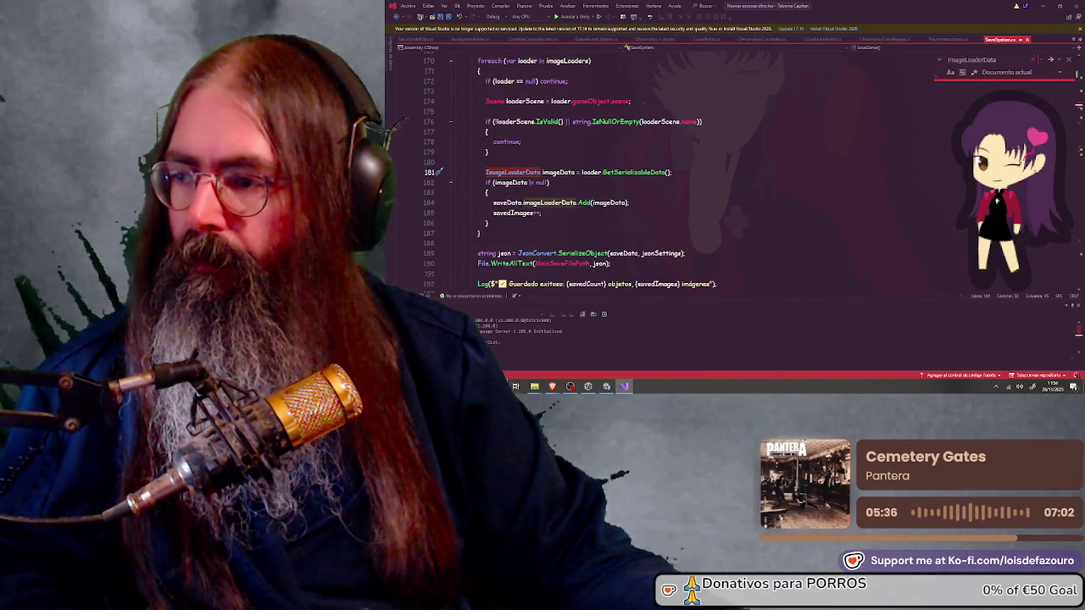
Locate the 'private string SaveFolderPath' declaration built from Application.dataPath's parent
key("ctrl+f")
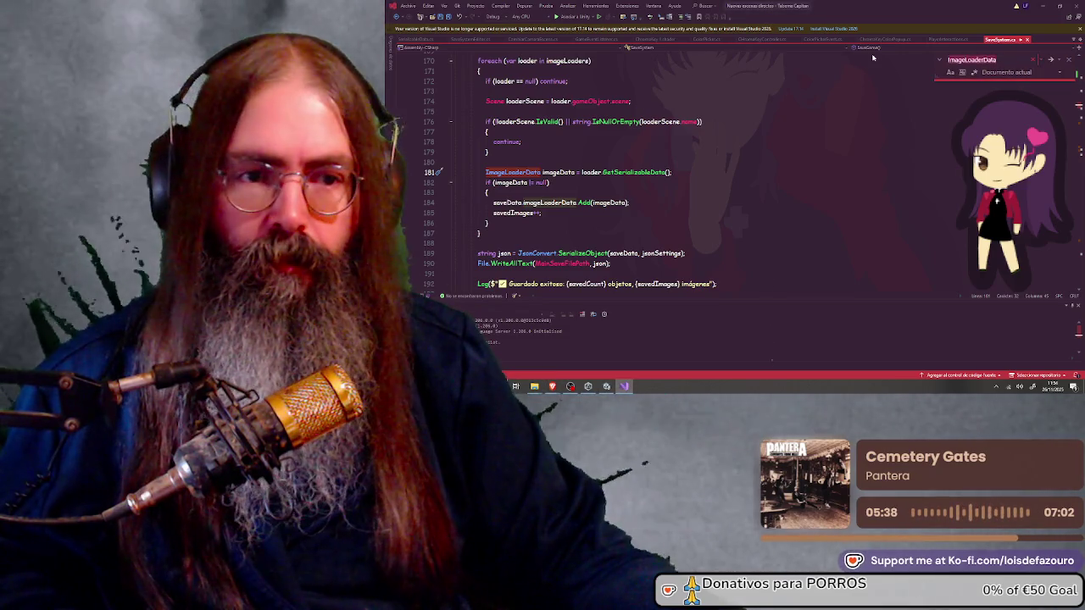
type("SaveFolderPath")
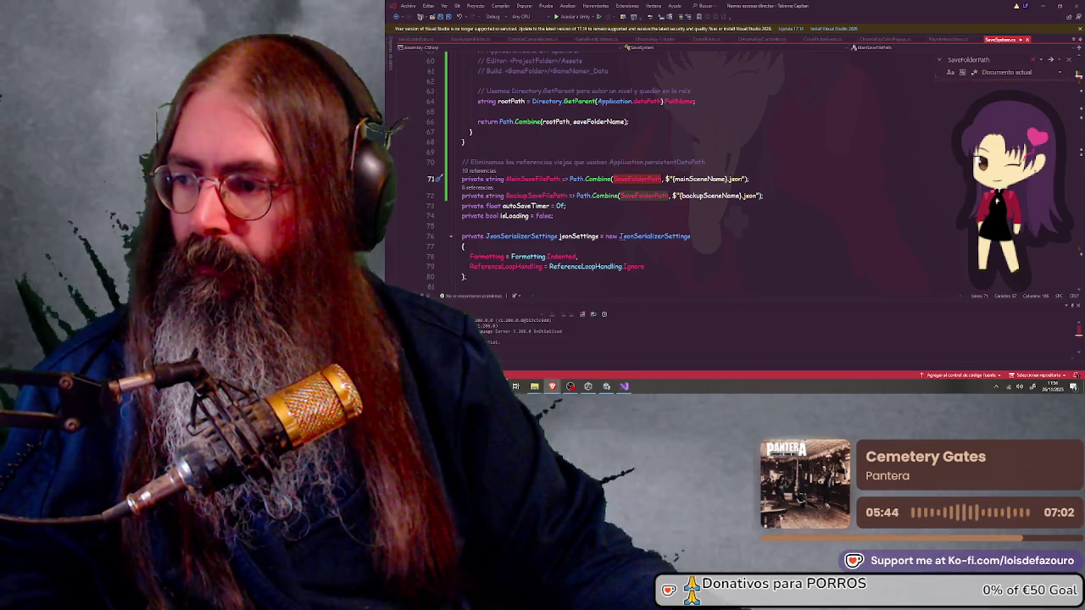
type("private string")
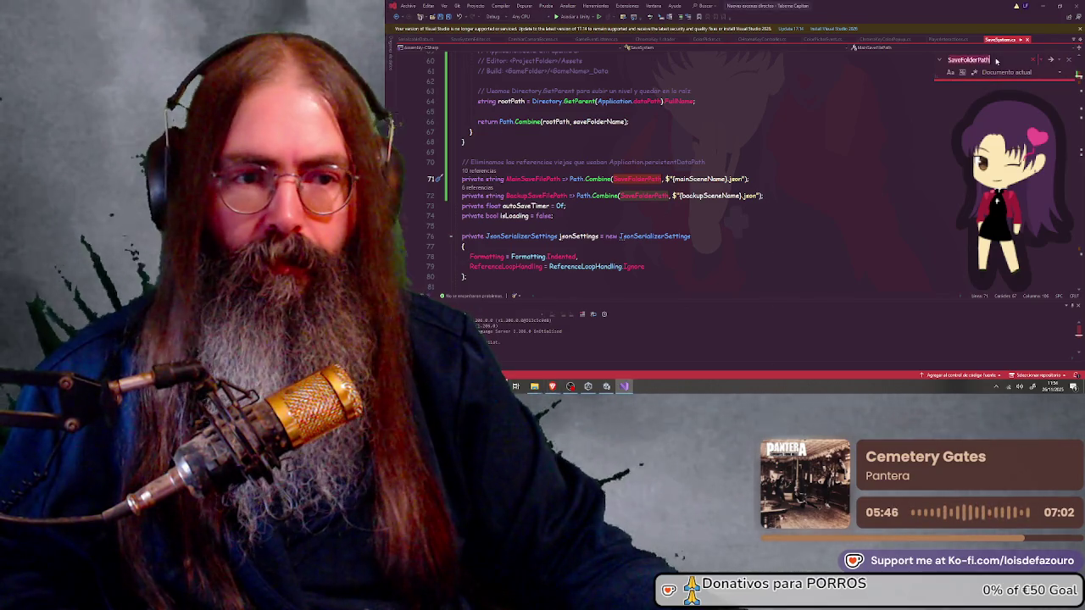
scroll(789, 98, "down", 2)
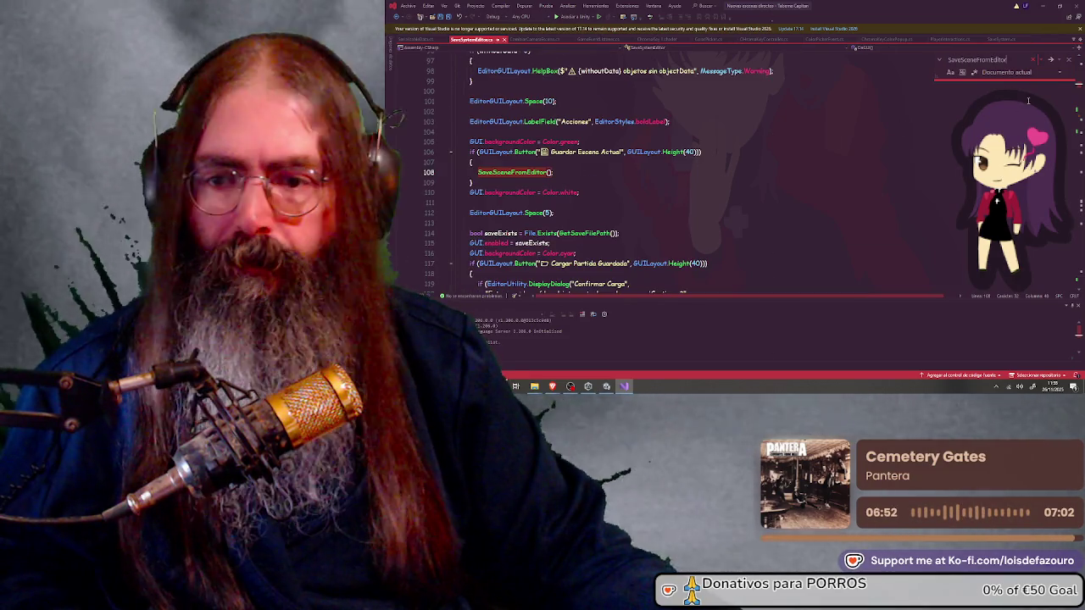
Jump to the SaveSceneFromEditor method definition and read through it
key("F12")
scroll(566, 151, "down", 2)
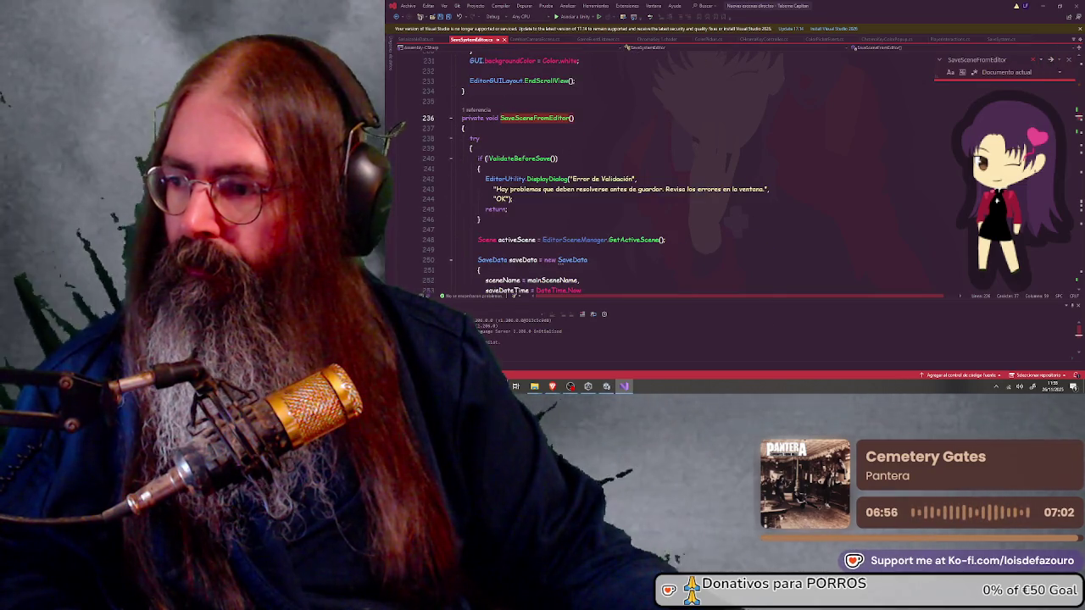
scroll(527, 172, "down", 10)
scroll(554, 169, "down", 7)
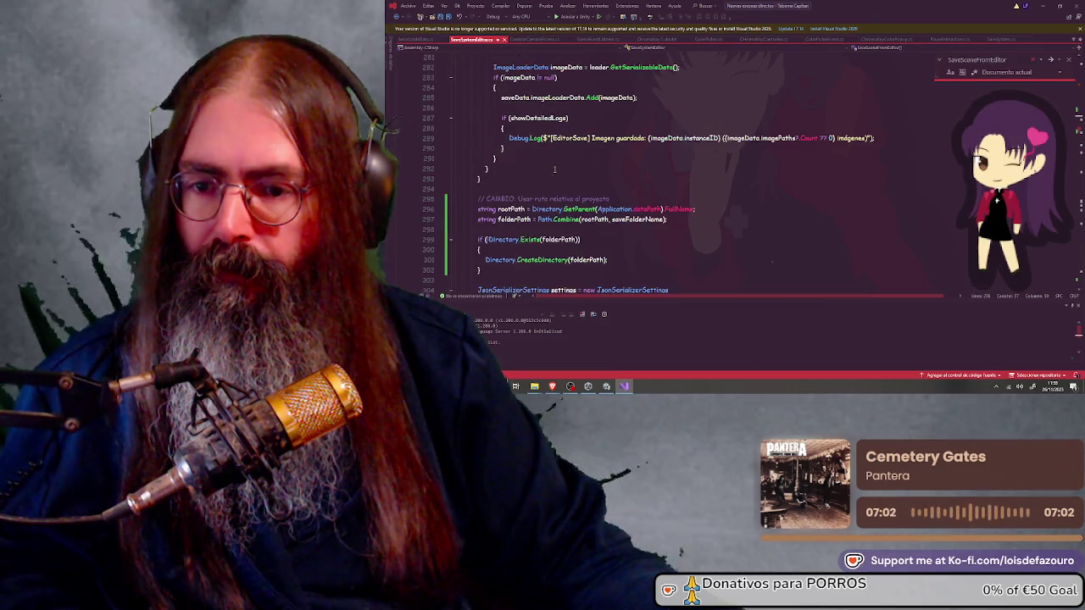
scroll(543, 179, "down", 1)
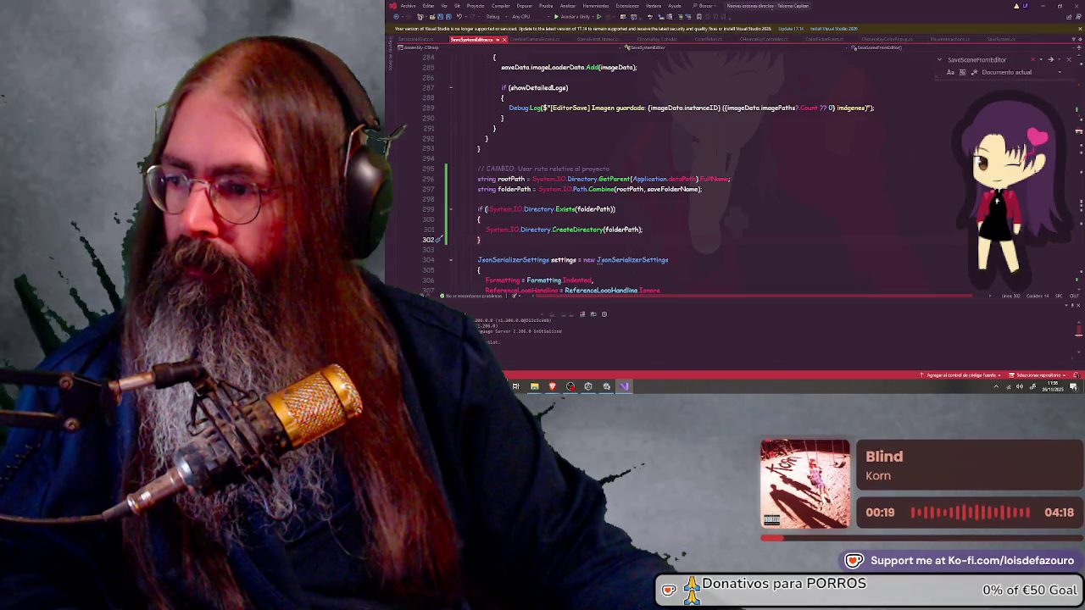
Search for 'Abrir Carpeta de Guardados' to reach its GUILayout.Button block near line 205
key("ctrl+v")
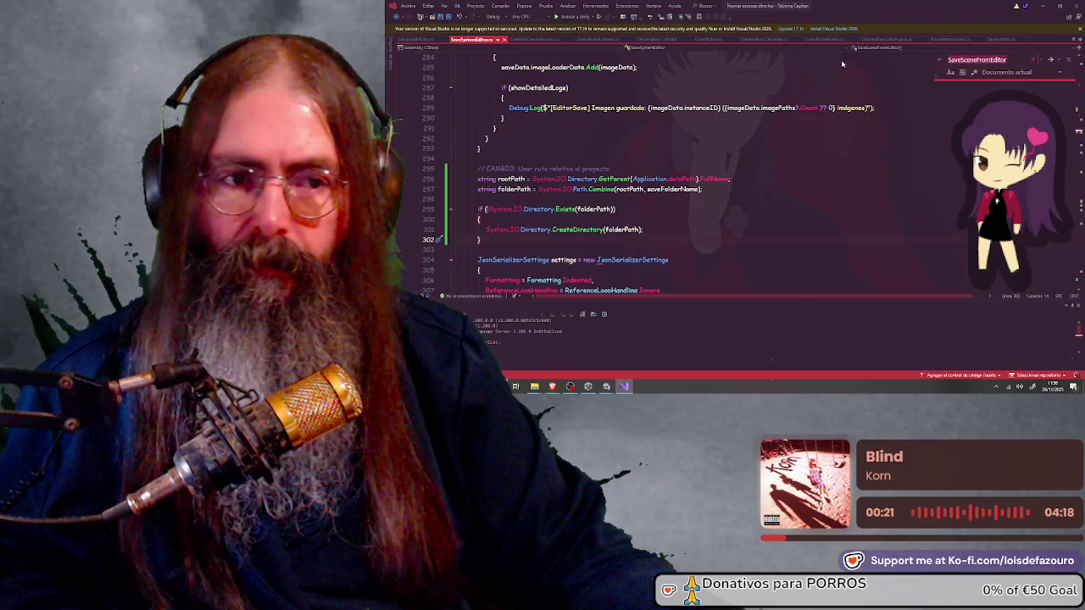
left_click(1049, 60)
scroll(1048, 62, "down", 1)
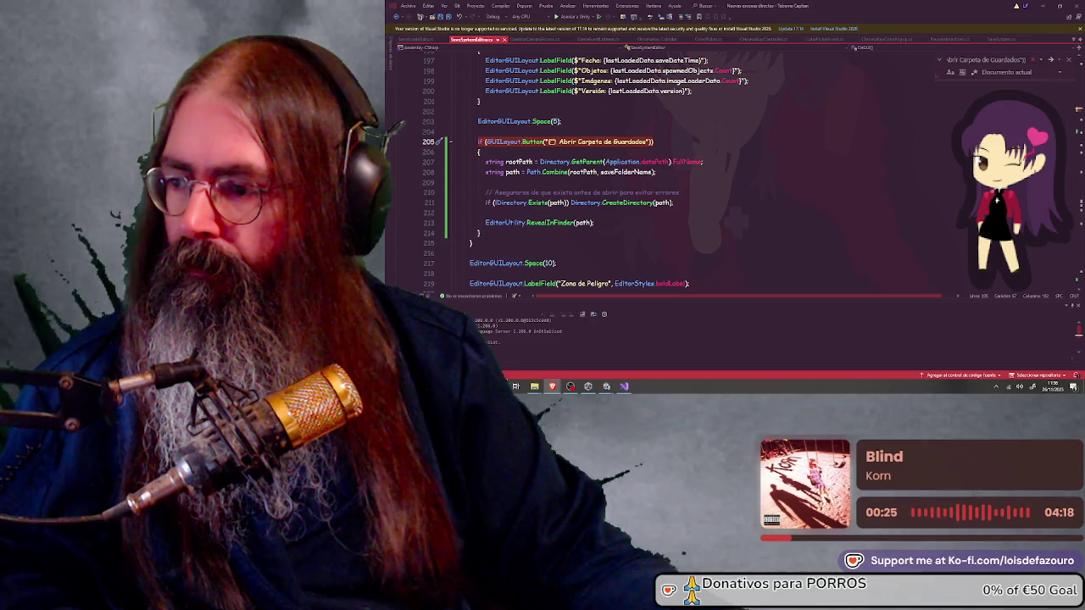
Replace the button block with the System.IO version, save the script, and minimize Visual Studio
left_click(459, 141)
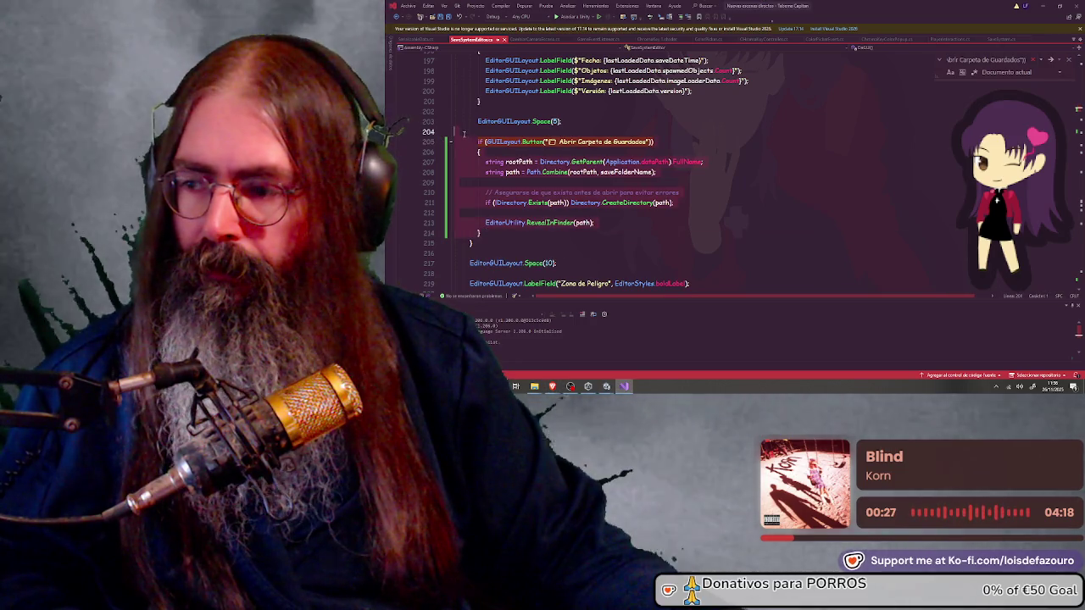
key("ctrl+v")
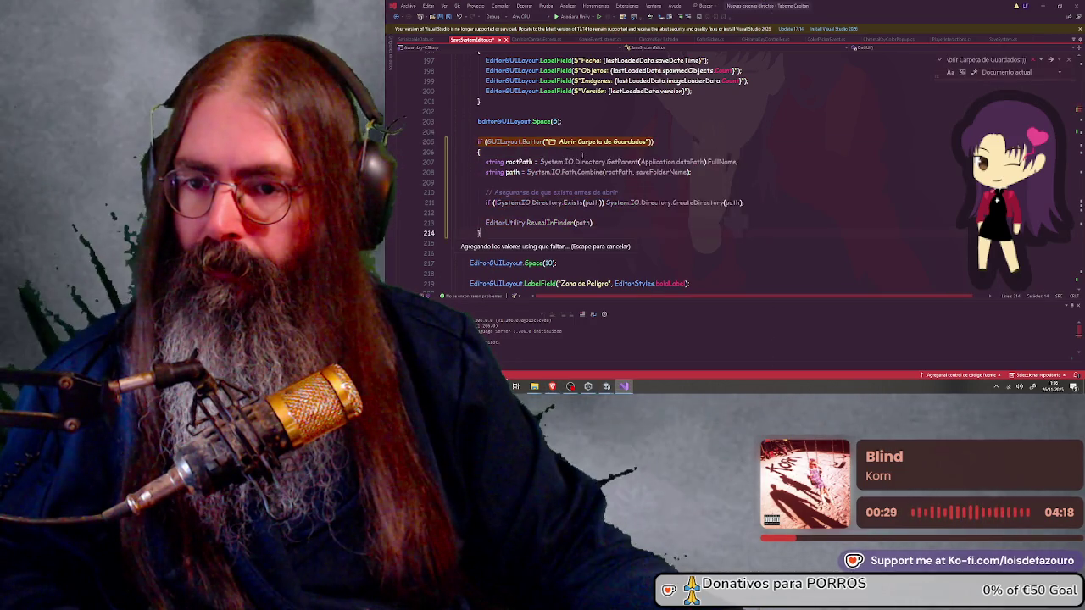
left_click(440, 17)
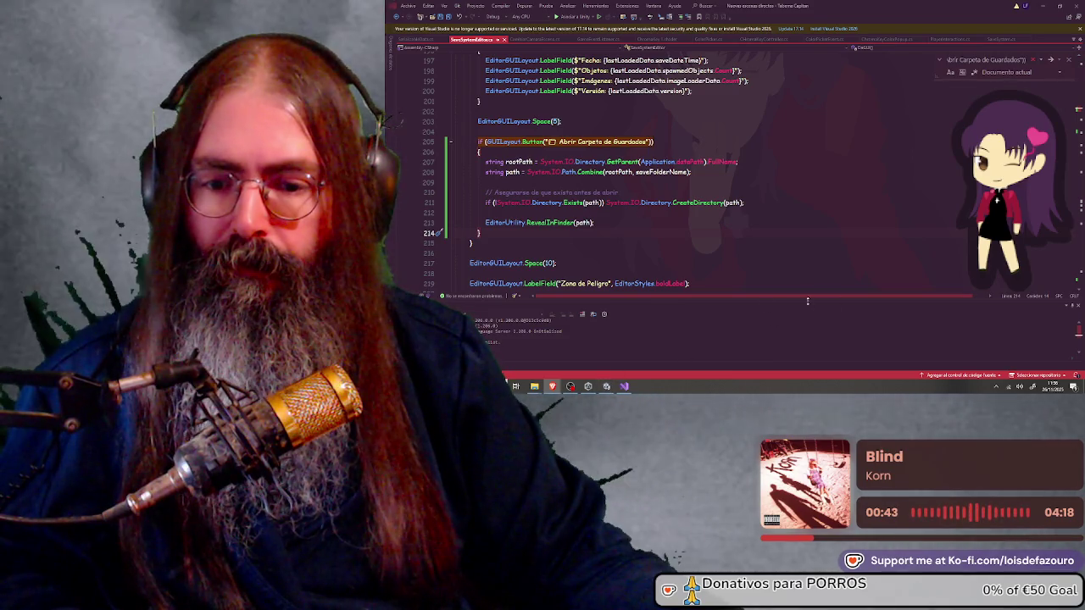
mouse_move(606, 387)
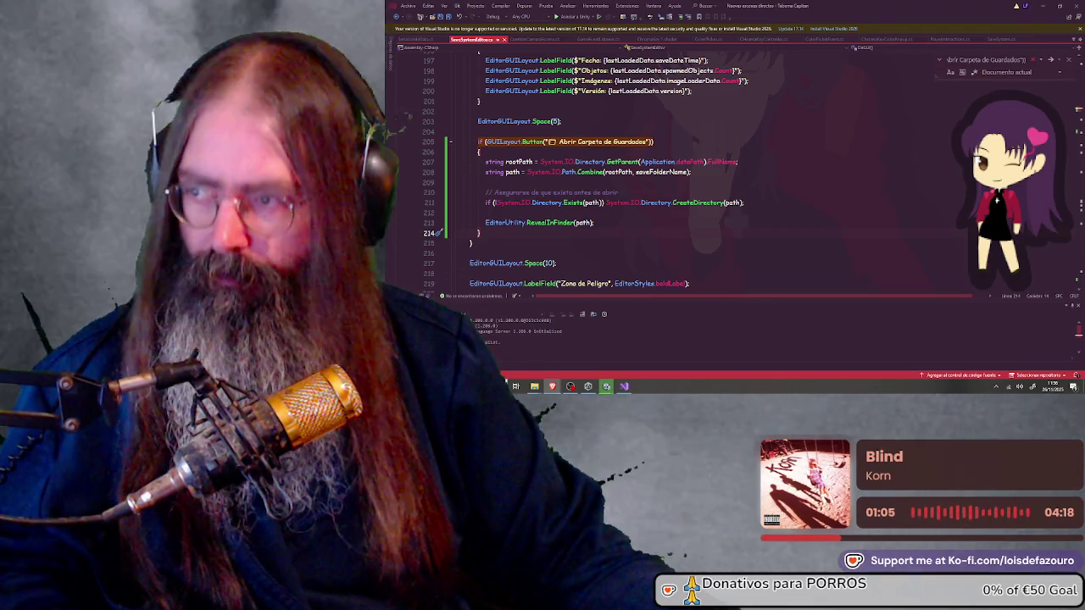
left_click(700, 146)
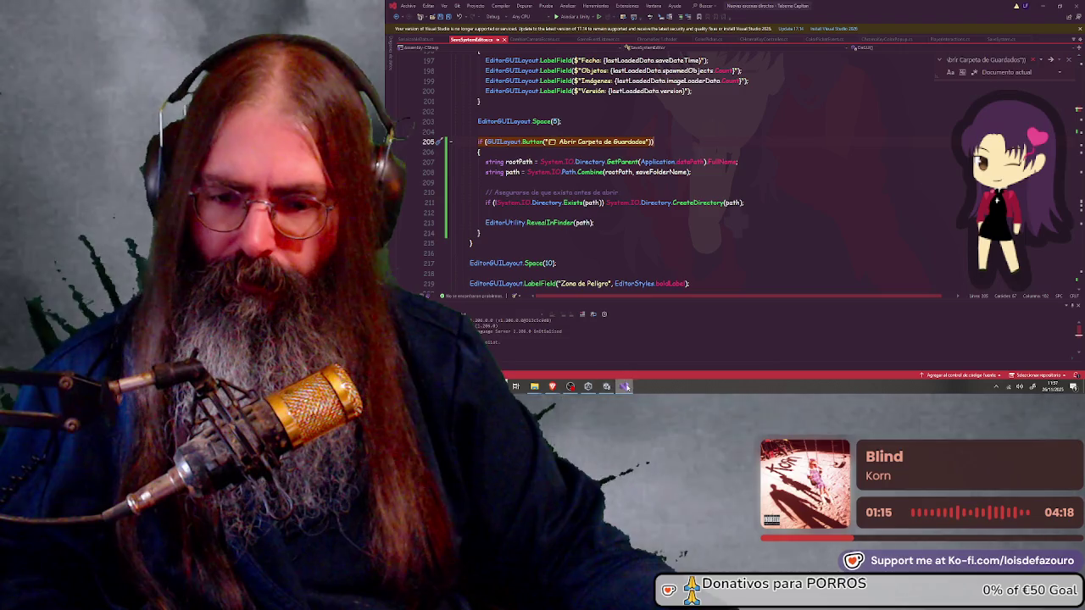
left_click(624, 387)
Open the MegaCargadorDeImagenesHDRP script from Unity's Project window in Visual Studio
mouse_move(606, 387)
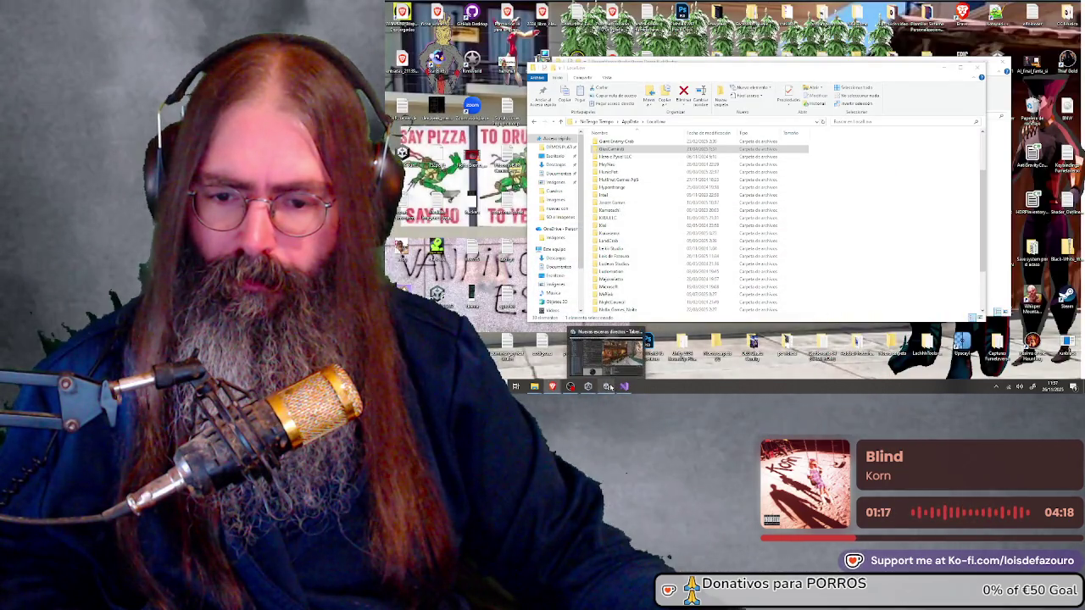
left_click(601, 357)
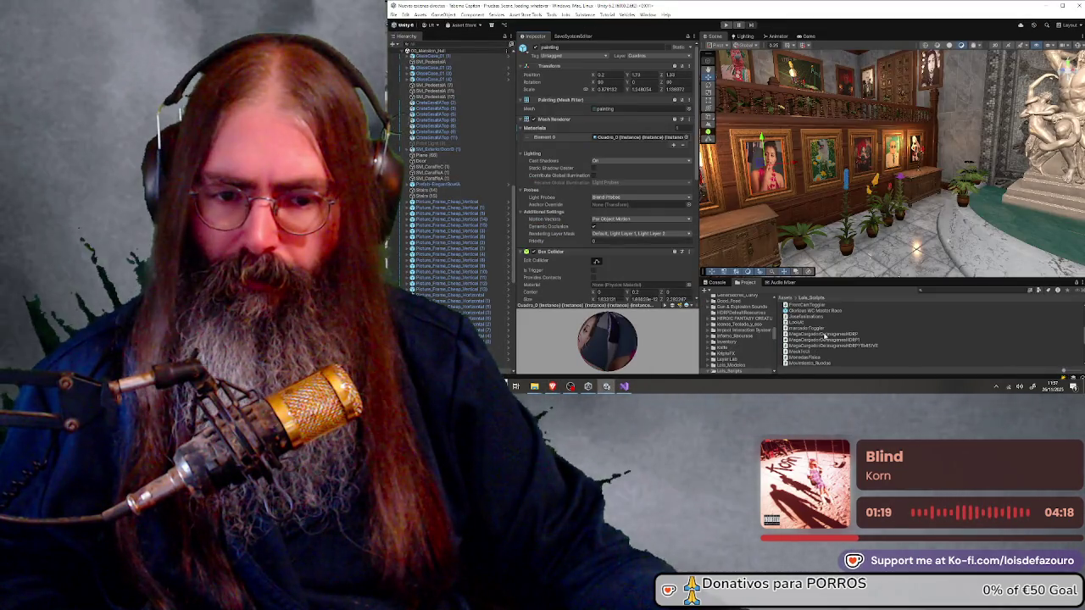
left_click(823, 336)
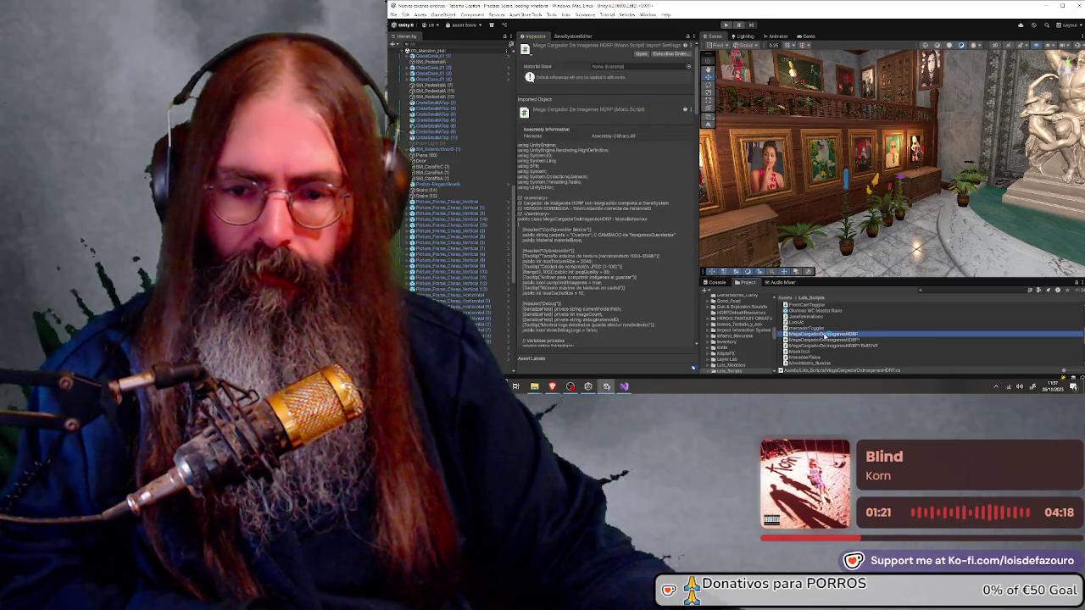
double_click(823, 336)
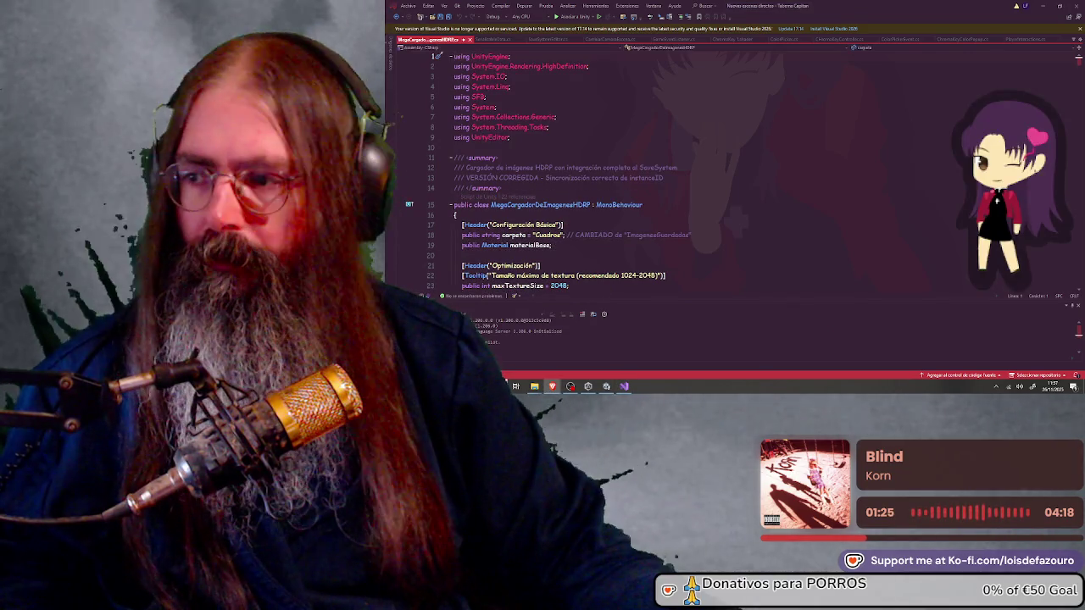
Search the script for GetPortableImagesPath and confirm there are no matches
left_click(497, 138)
key("ctrl+f")
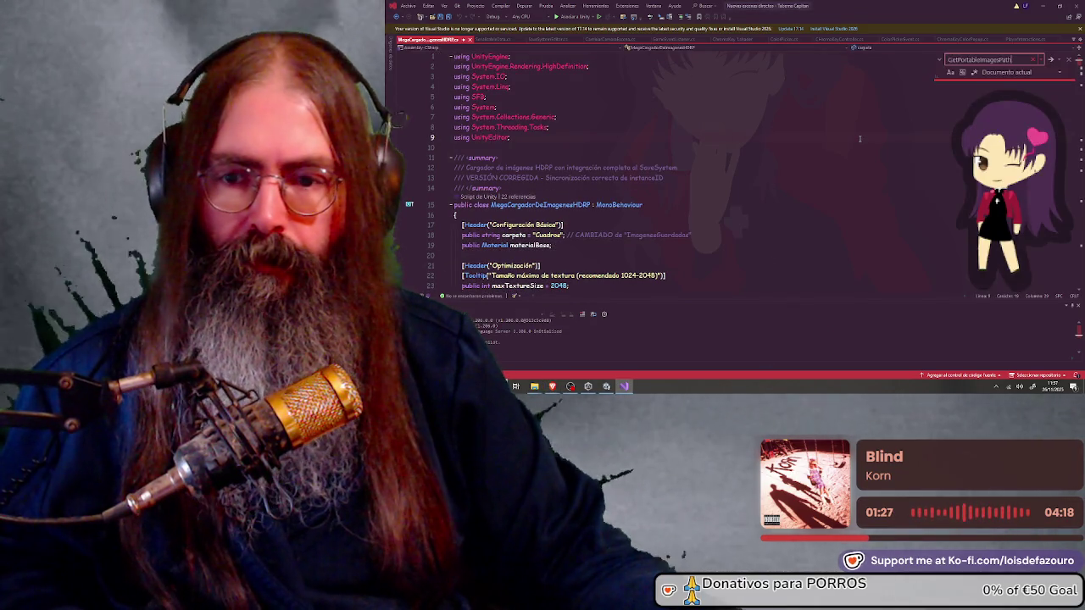
left_click(1050, 60)
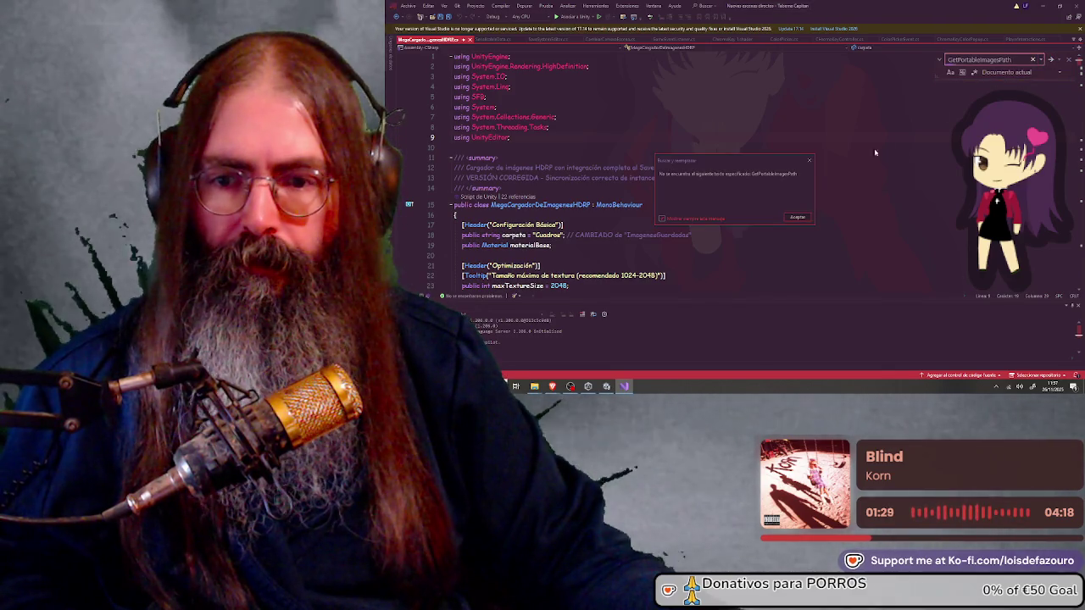
left_click(803, 216)
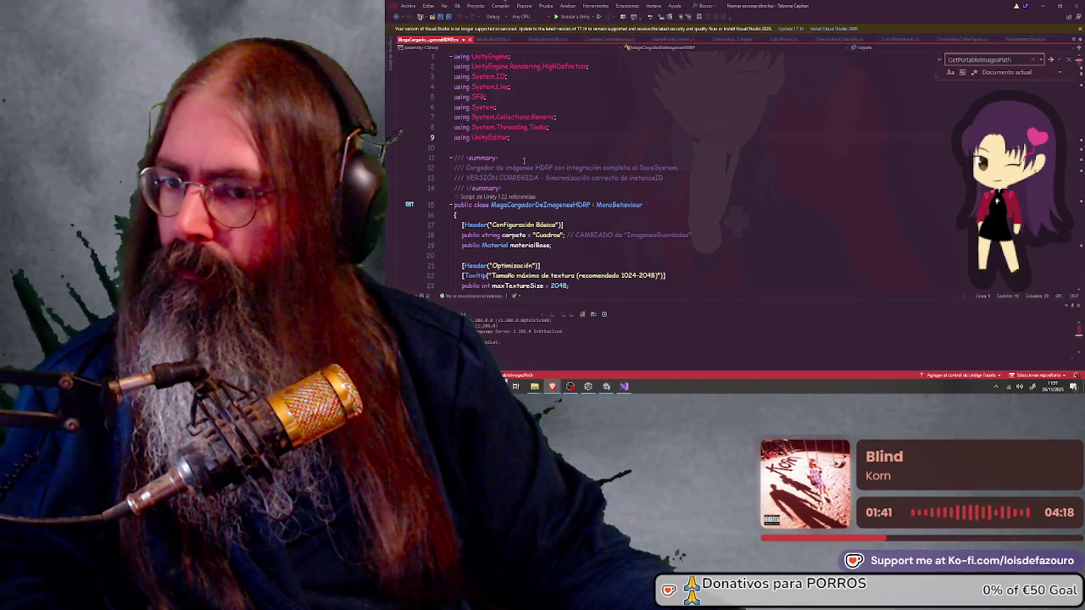
Insert a GetPortableImagesPath() method after Start() that creates the images folder beside the build
scroll(524, 160, "down", 15)
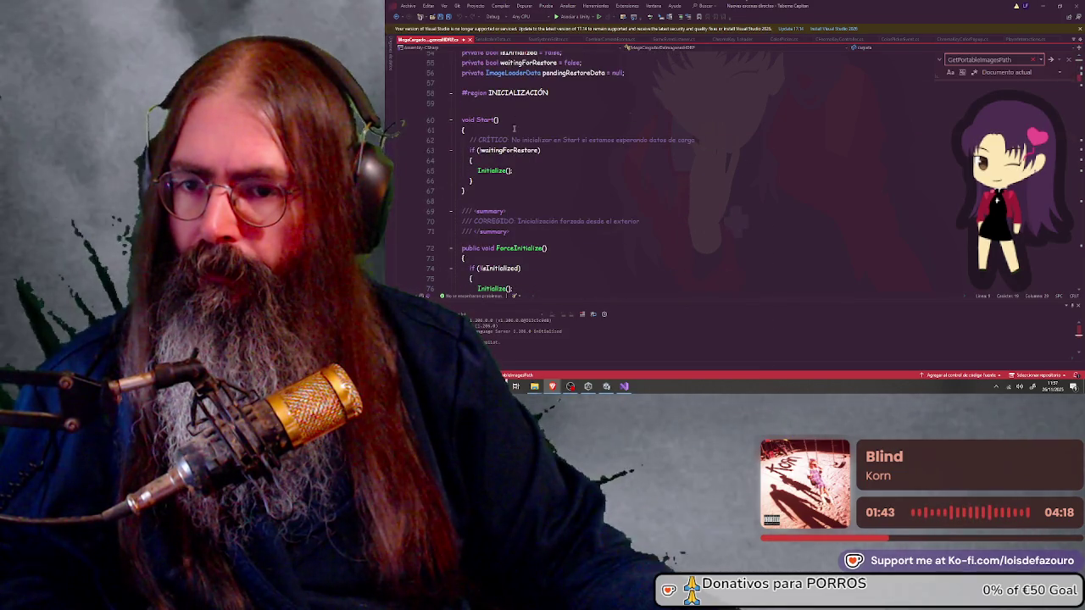
left_click(493, 201)
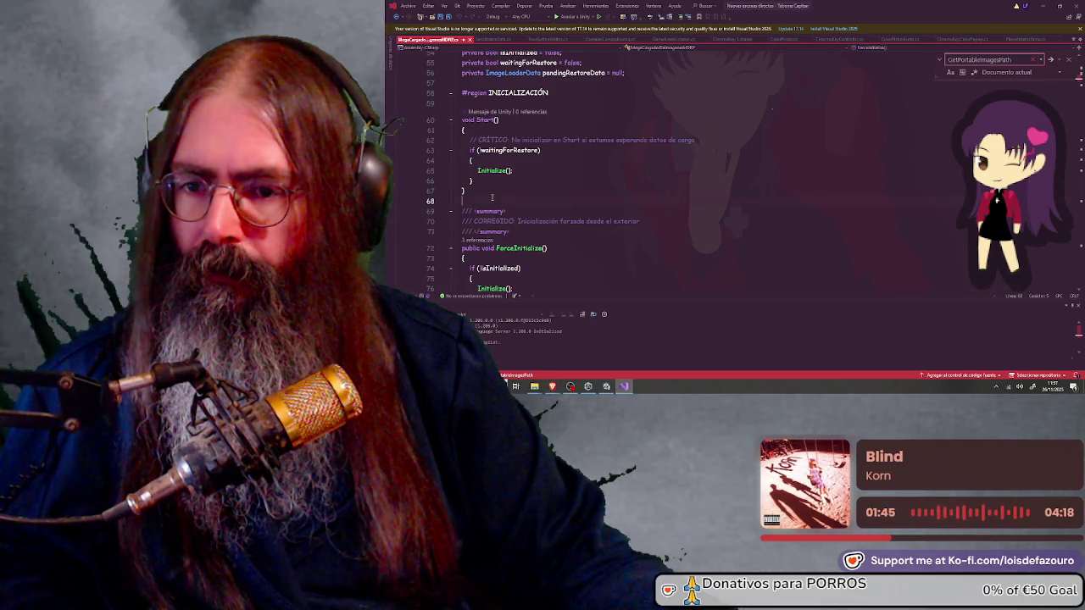
key("ctrl+shift+b")
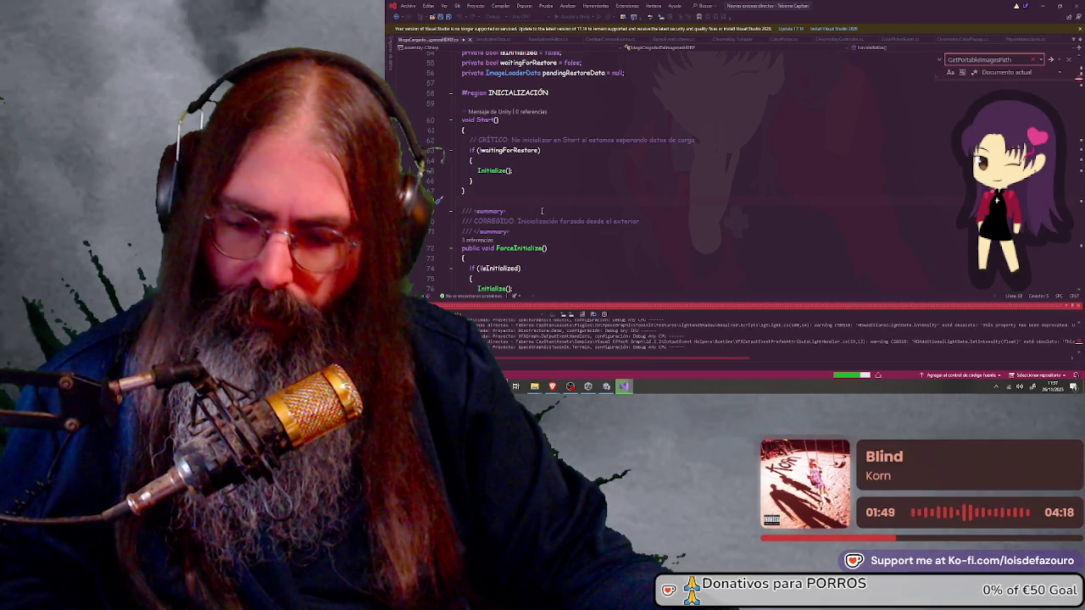
scroll(542, 211, "down", 1)
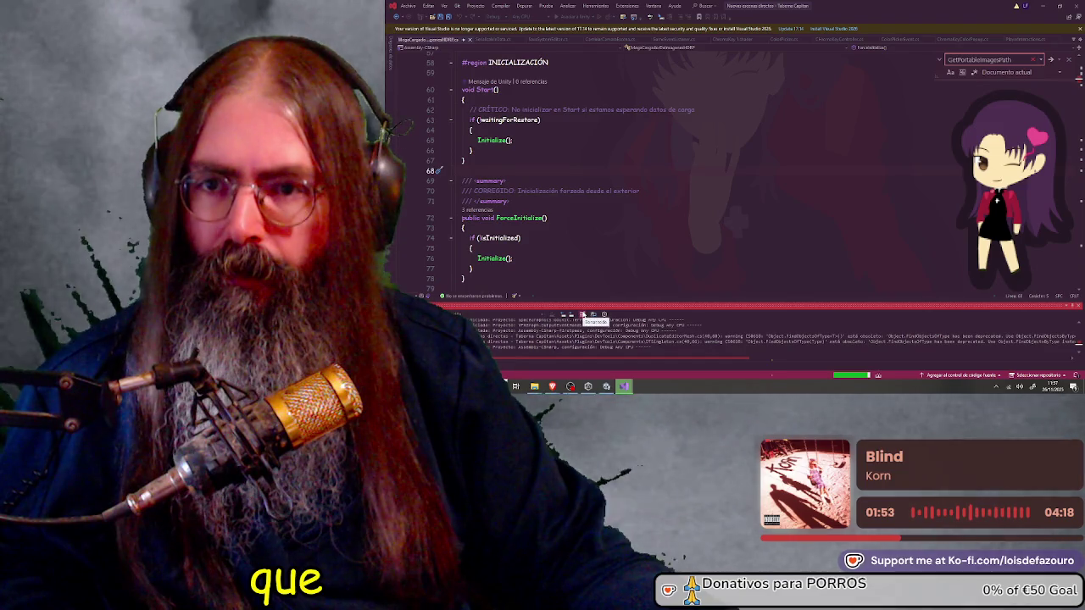
left_click(1068, 60)
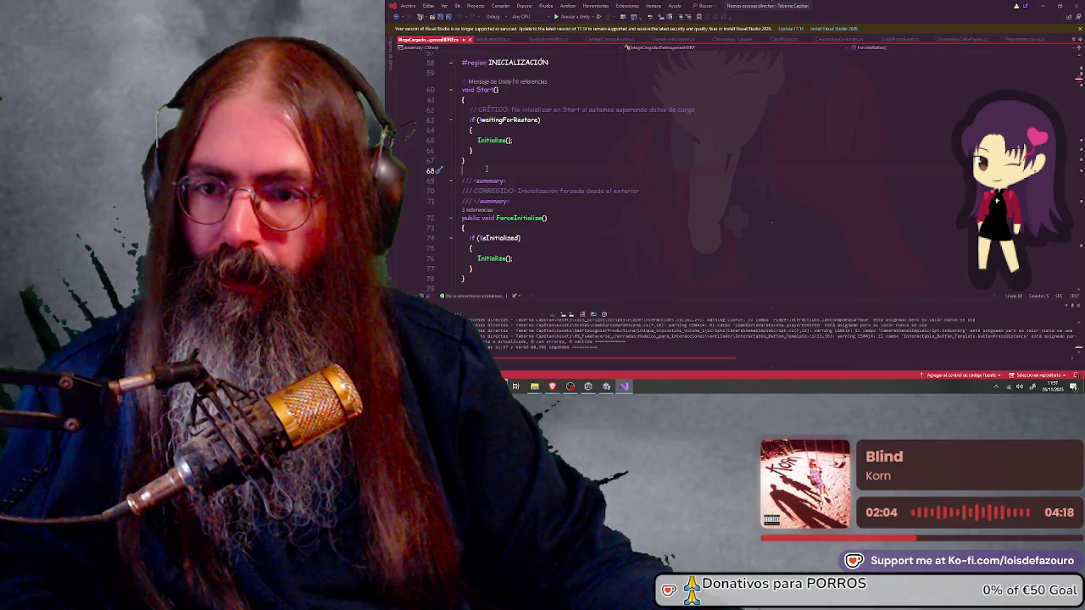
key("ctrl+v")
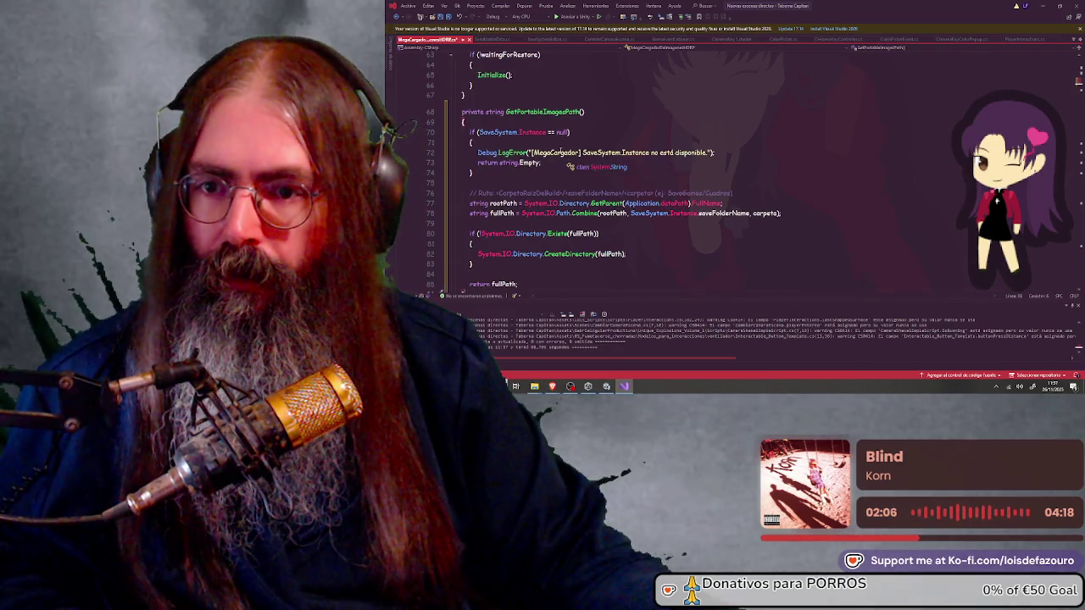
scroll(560, 153, "down", 3)
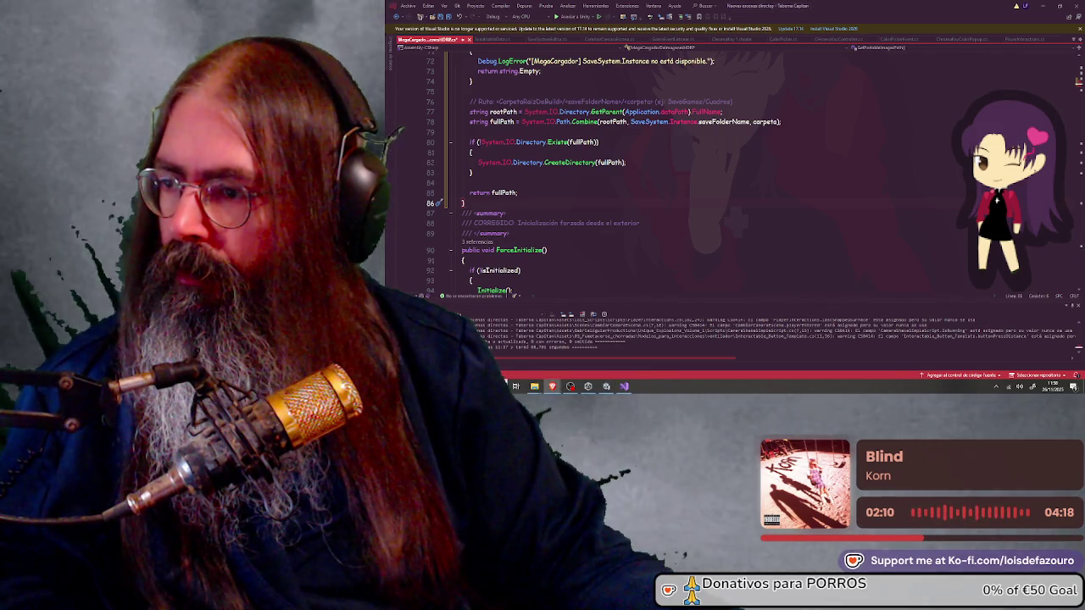
key("ctrl+f")
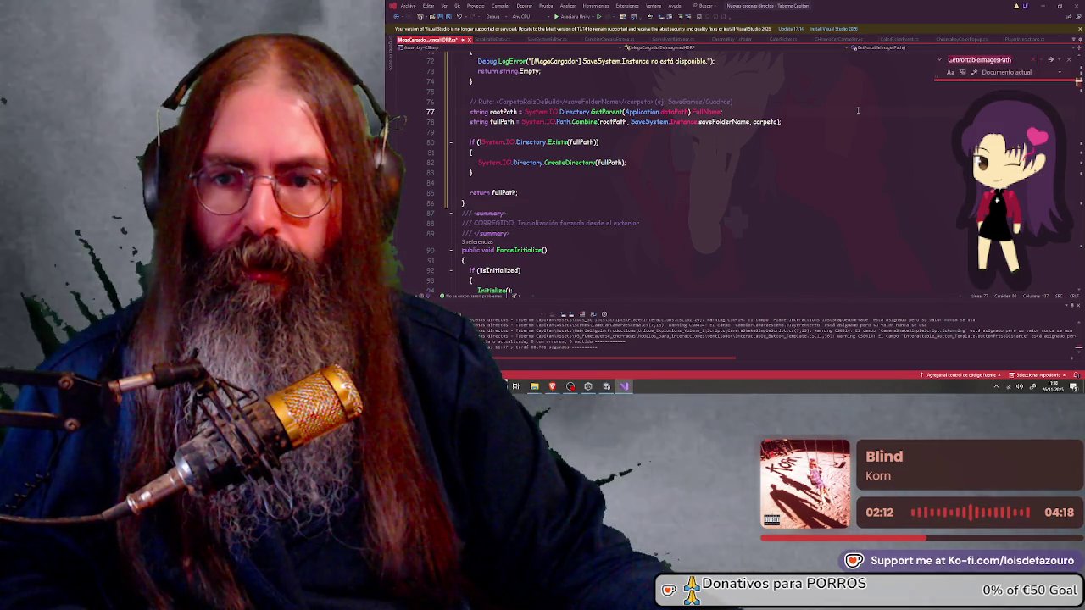
At the start of AbrirExploradorDeArchivos, add the portable save-folder lookup and empty check
key("Return")
type("AbrirExploradorDeArchivos")
scroll(531, 179, "down", 2)
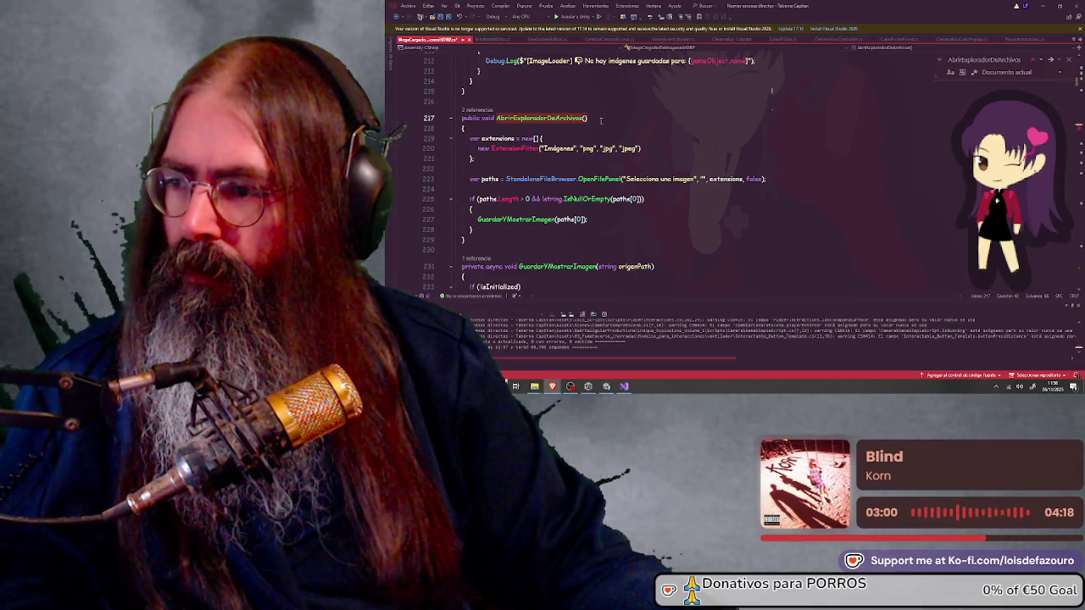
key("Return")
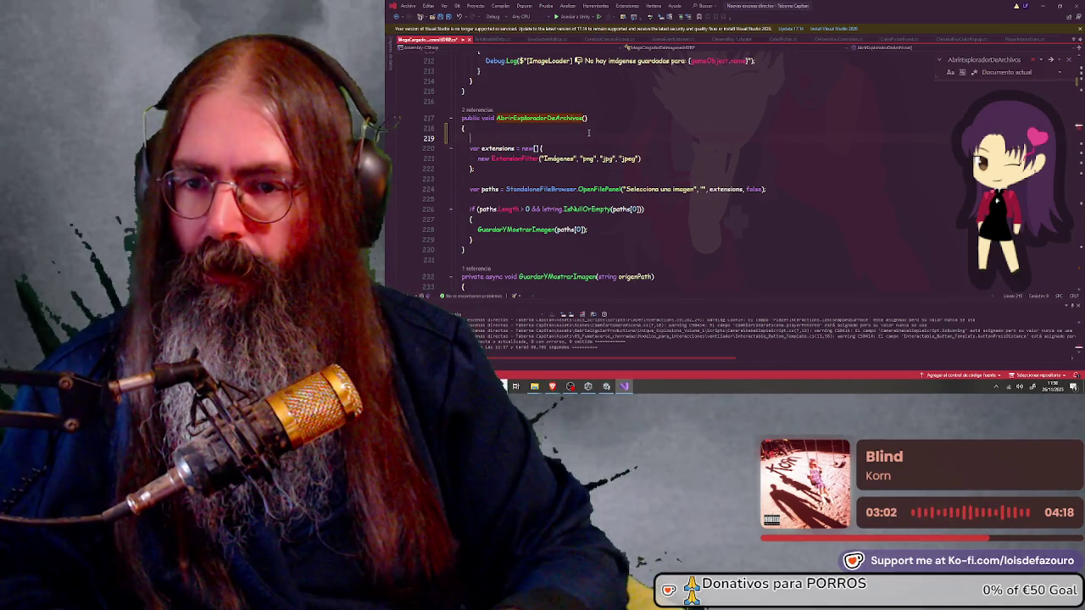
type("string saveDirectory = GetPortableImagesPath(); if (string.IsNullOrEmpty(saveDirectory)) return;")
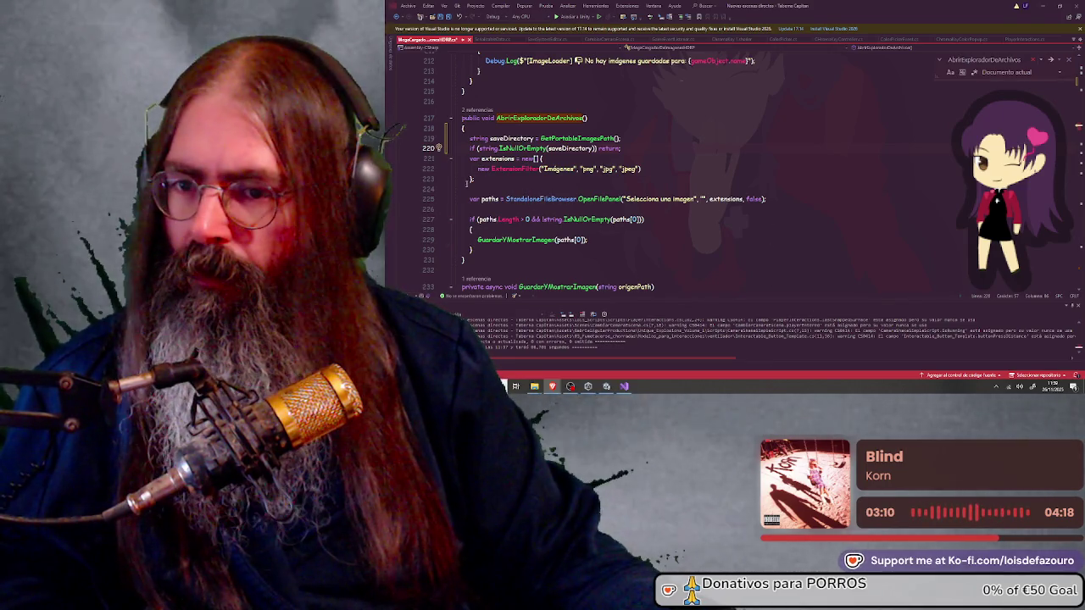
Replace the old file-picking code with code that copies images, stores file names, and loads the first
left_click_drag(466, 181, 494, 257)
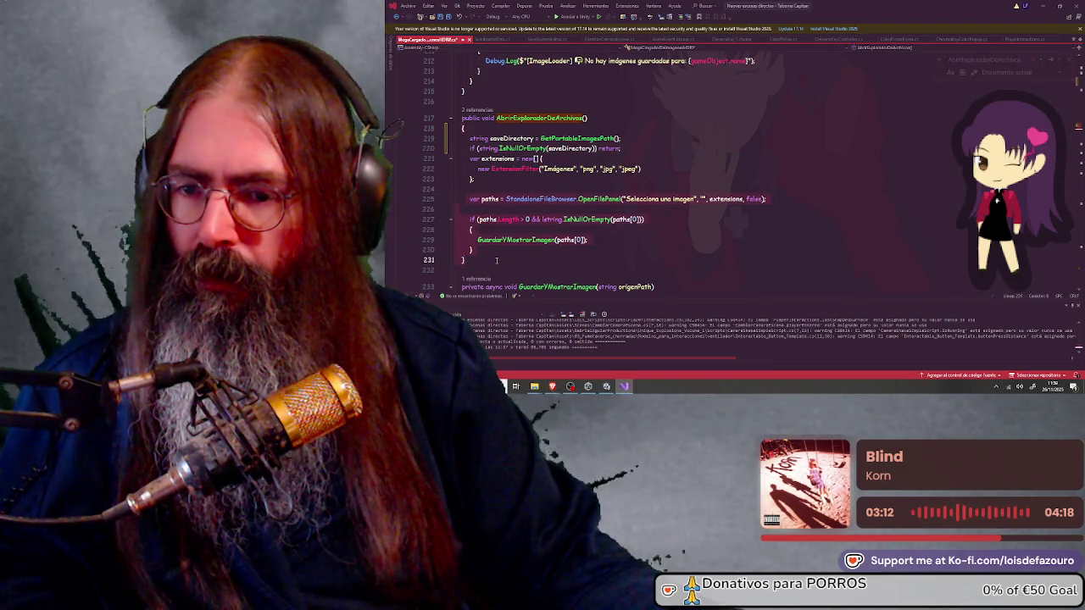
key("ctrl+v")
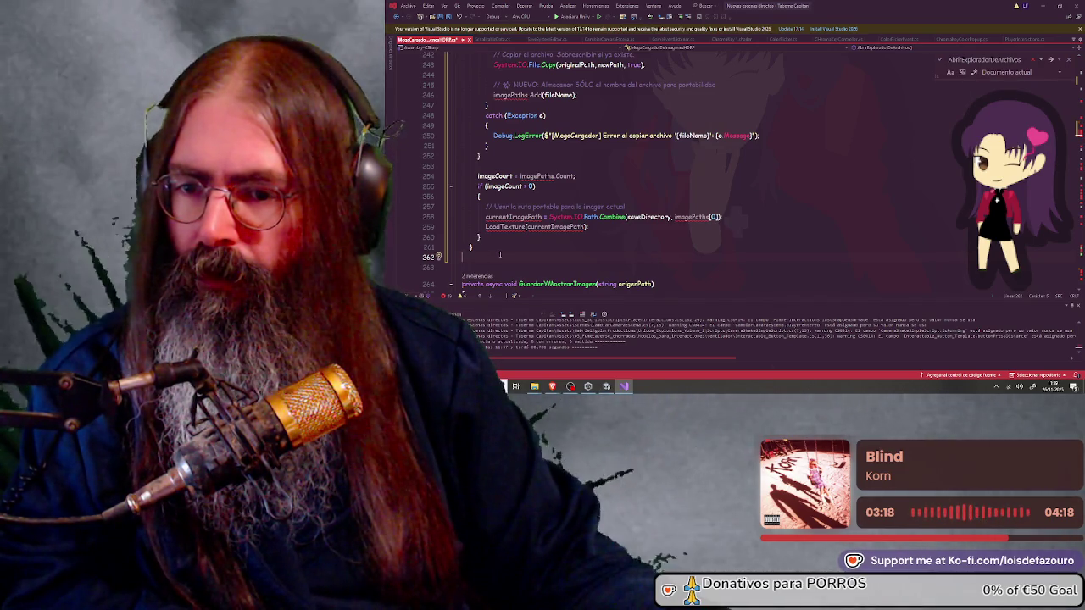
type("}")
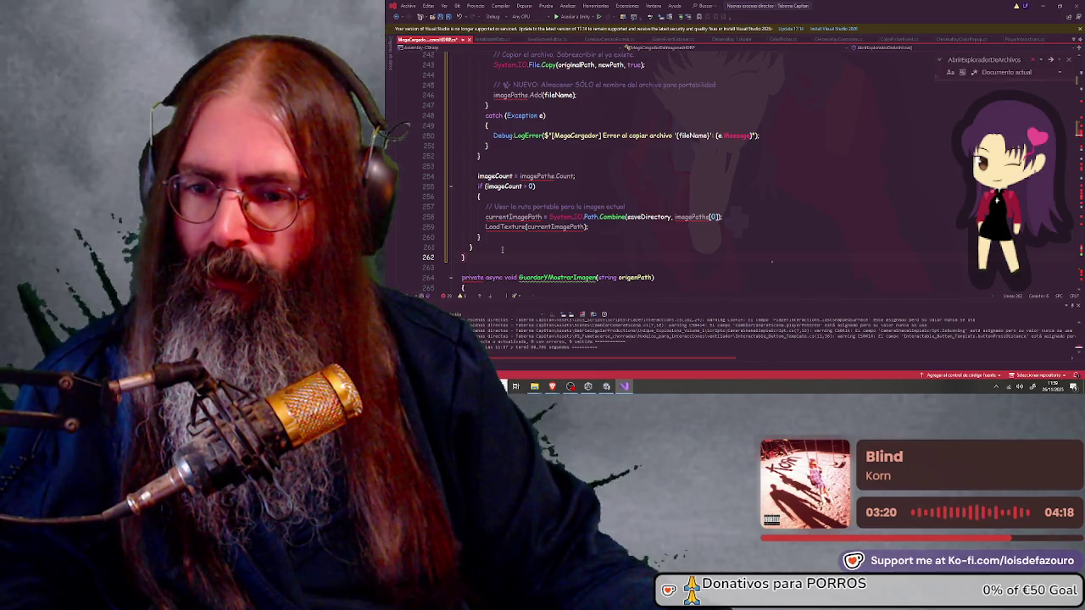
scroll(502, 249, "up", 2)
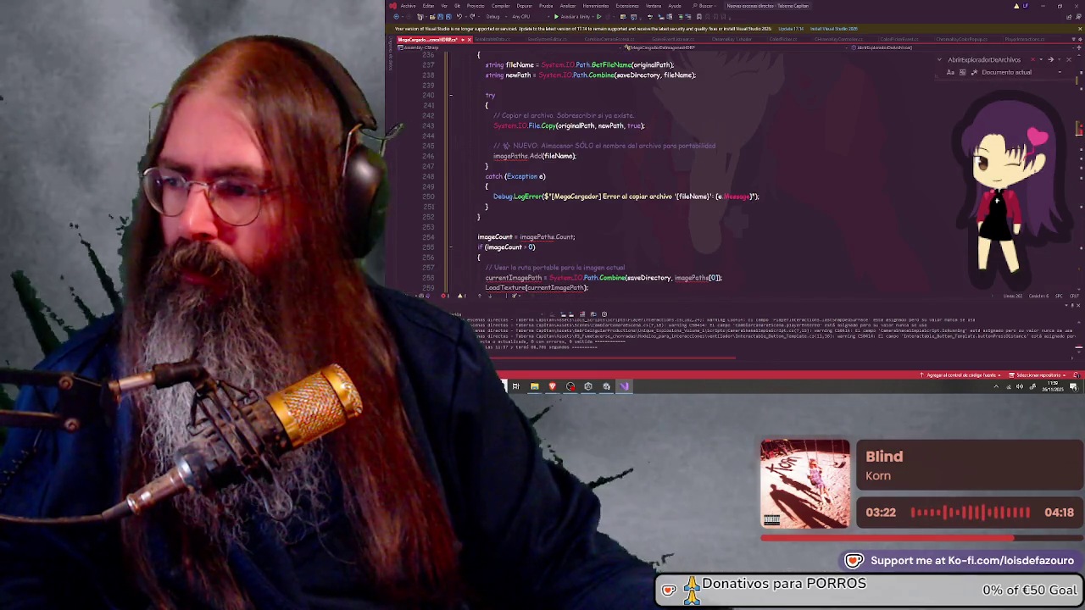
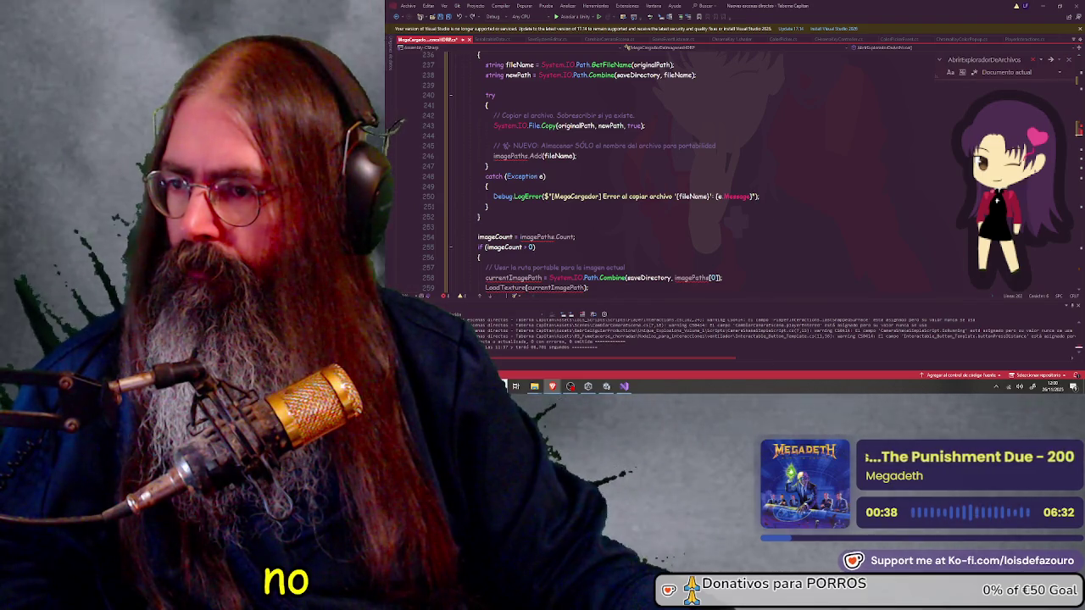
Jump to the end of the script and select the listed compiler warnings
key("ctrl+End")
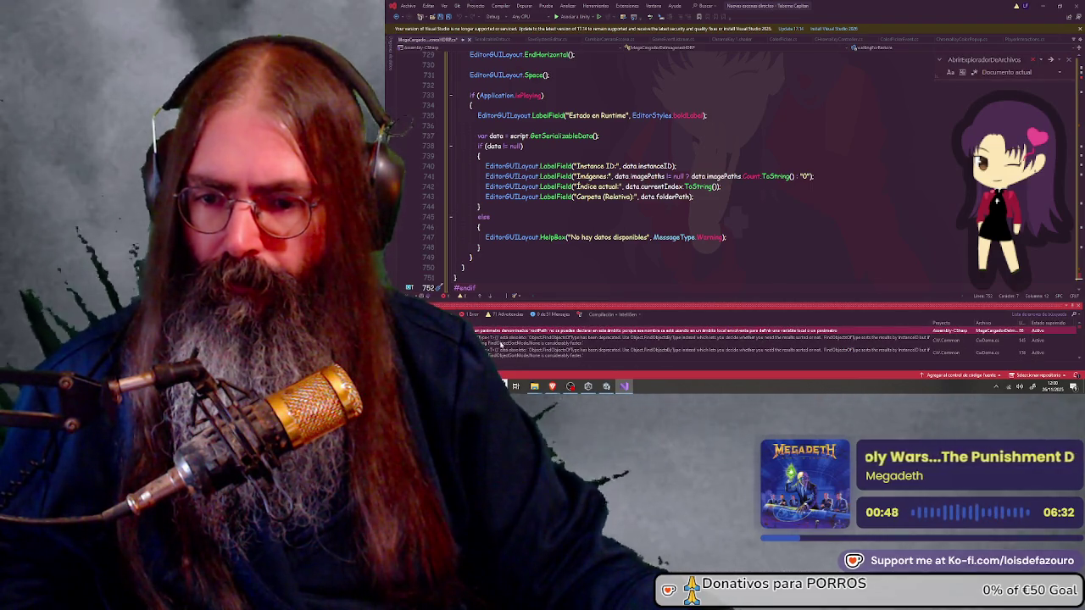
scroll(501, 343, "down", 2)
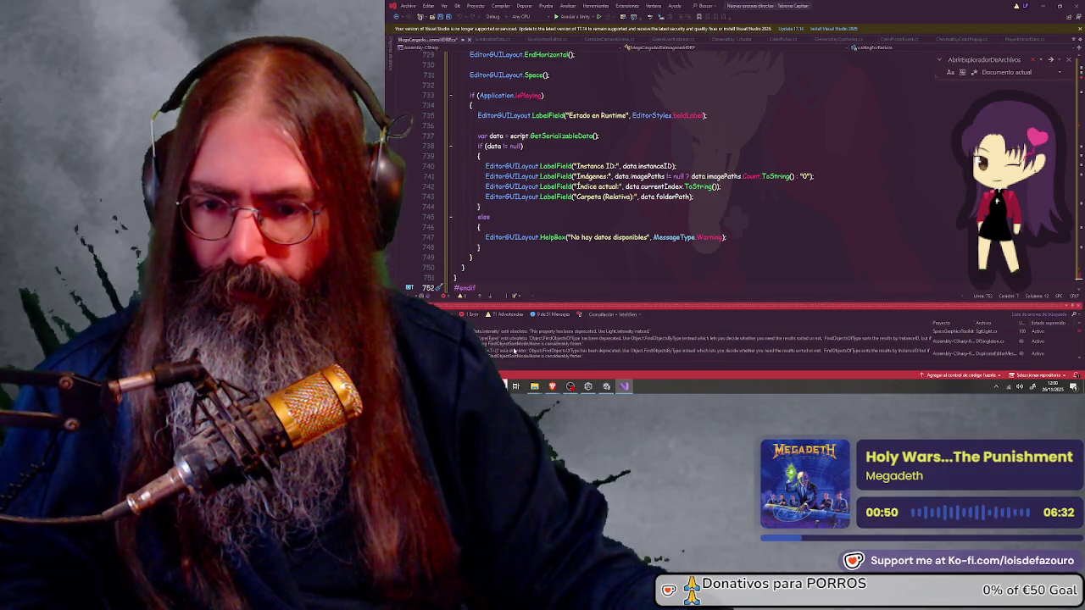
scroll(515, 350, "down", 2)
scroll(514, 350, "down", 4)
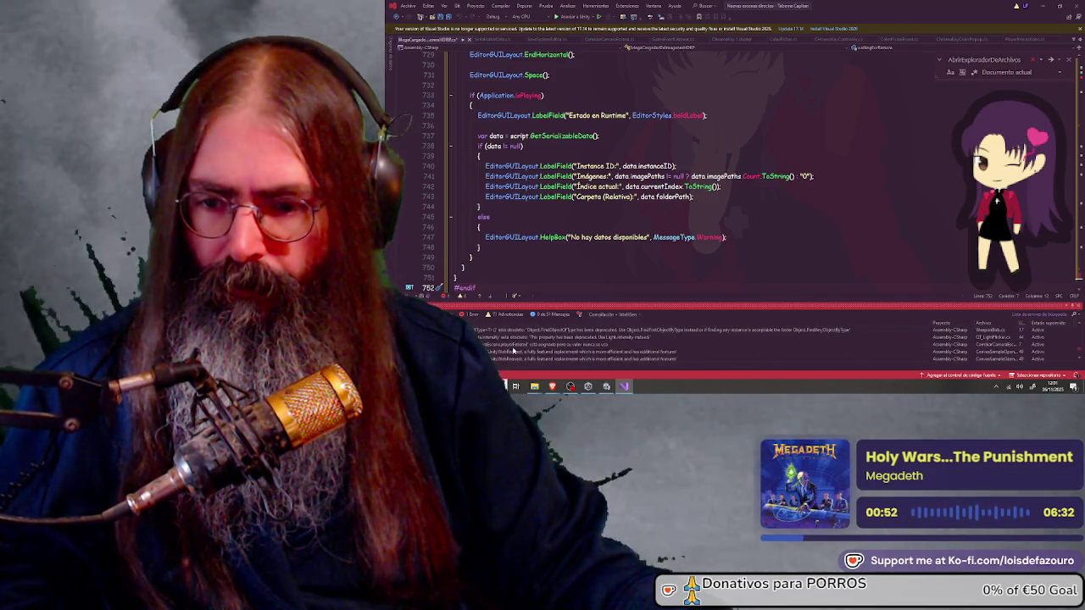
scroll(513, 350, "down", 3)
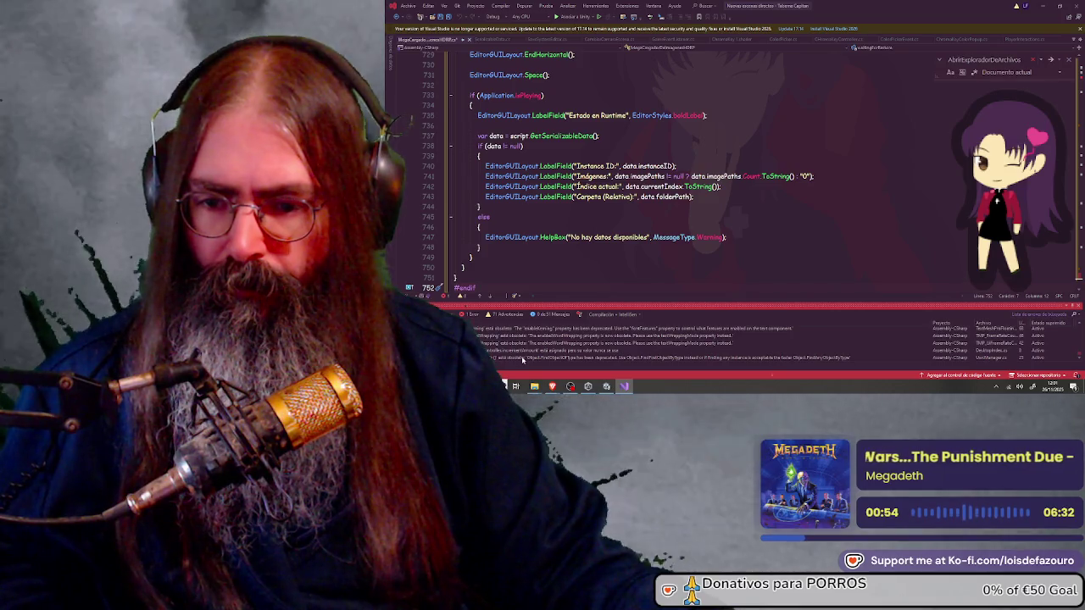
left_click(523, 359)
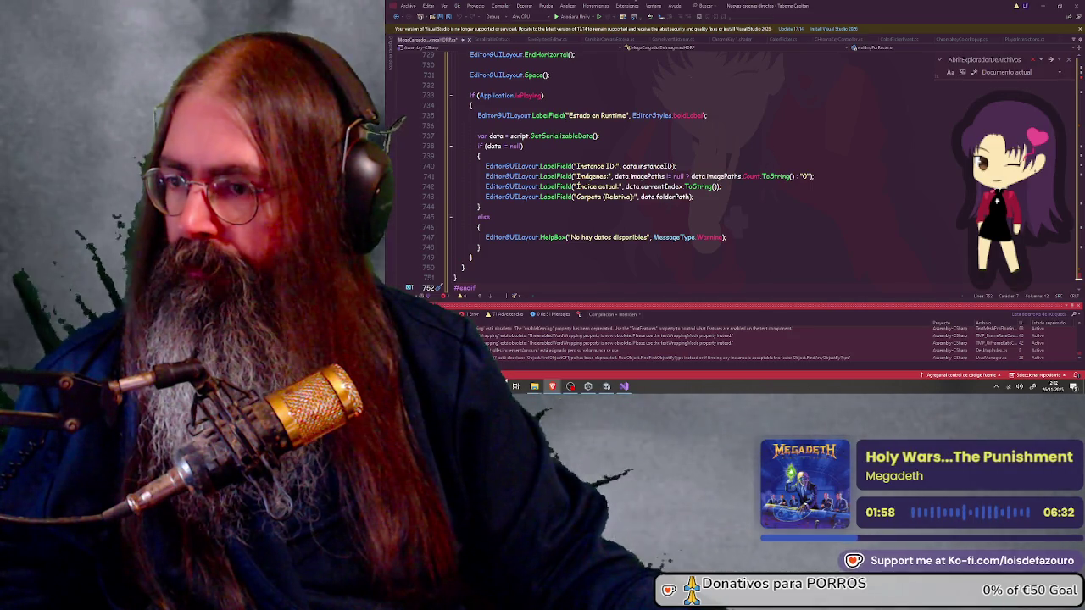
Add an extra line near the script's end and select the value-never-used warning
key("ctrl+v")
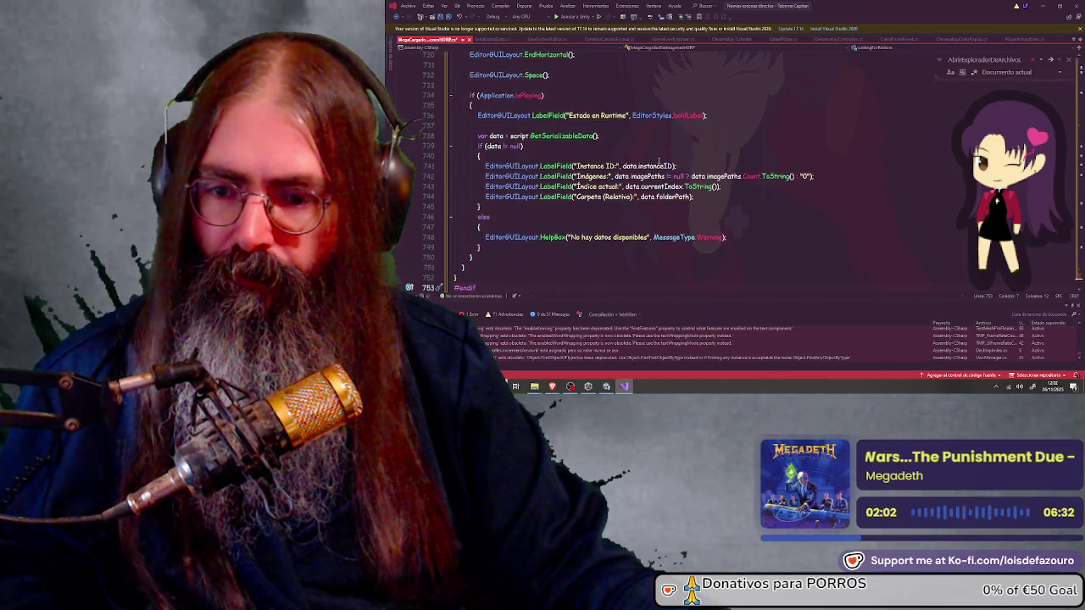
scroll(558, 274, "down", 7)
scroll(558, 274, "up", 5)
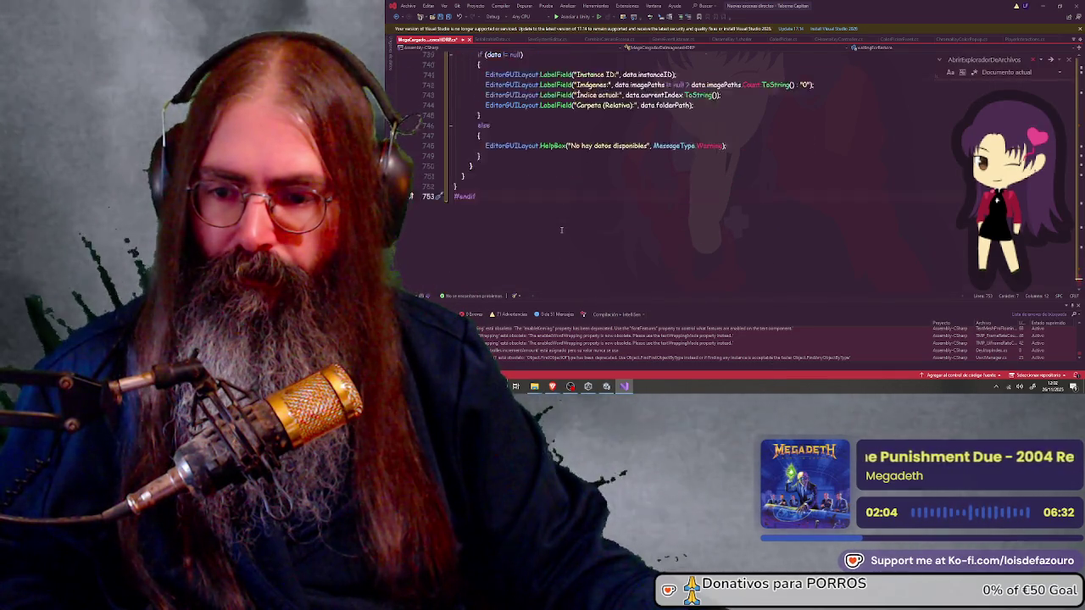
left_click(568, 332)
left_click(571, 352)
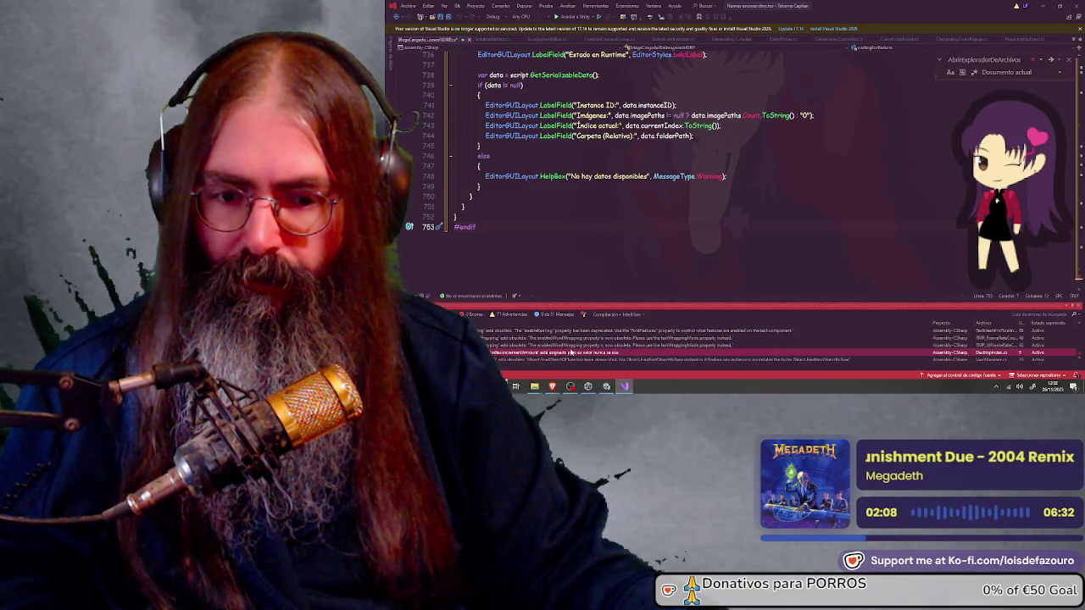
scroll(568, 341, "down", 1)
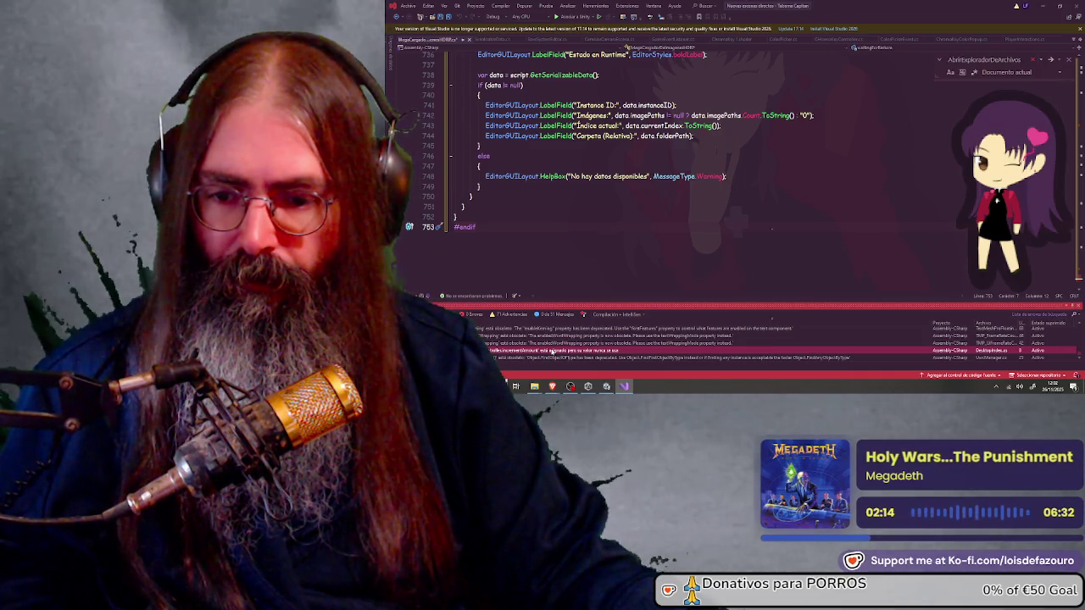
scroll(551, 350, "up", 3)
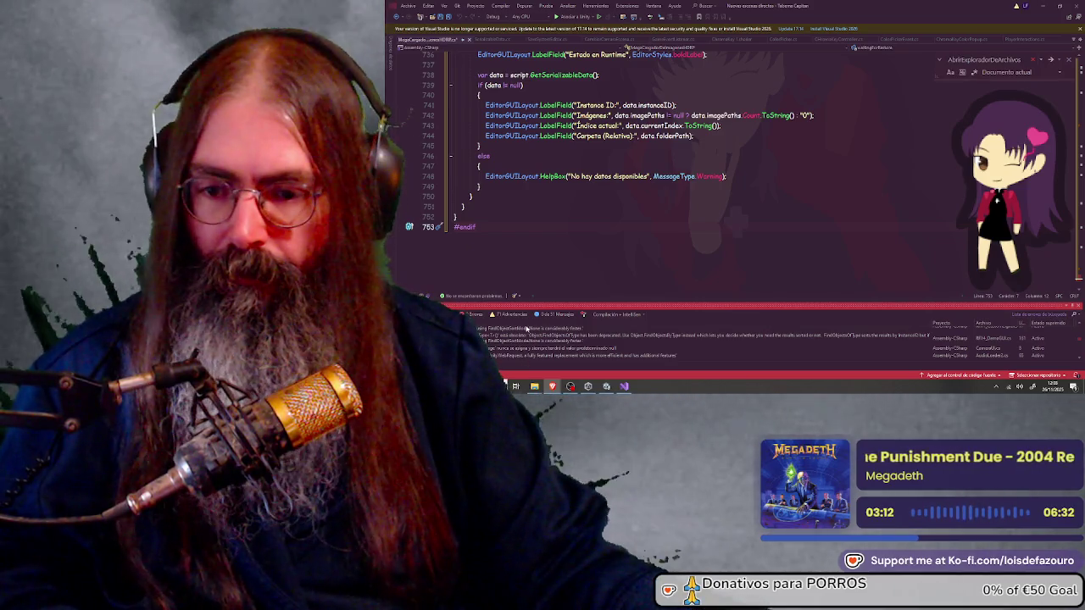
Select all warnings in the Error List, then hide the File Explorer window
scroll(511, 346, "down", 5)
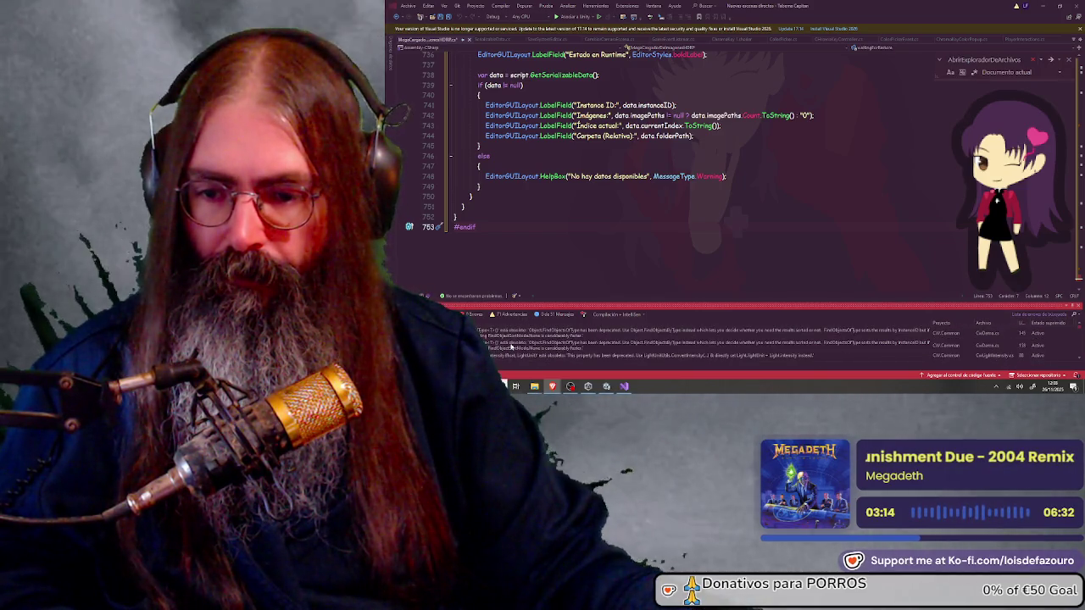
left_click(497, 331)
scroll(508, 333, "down", 5)
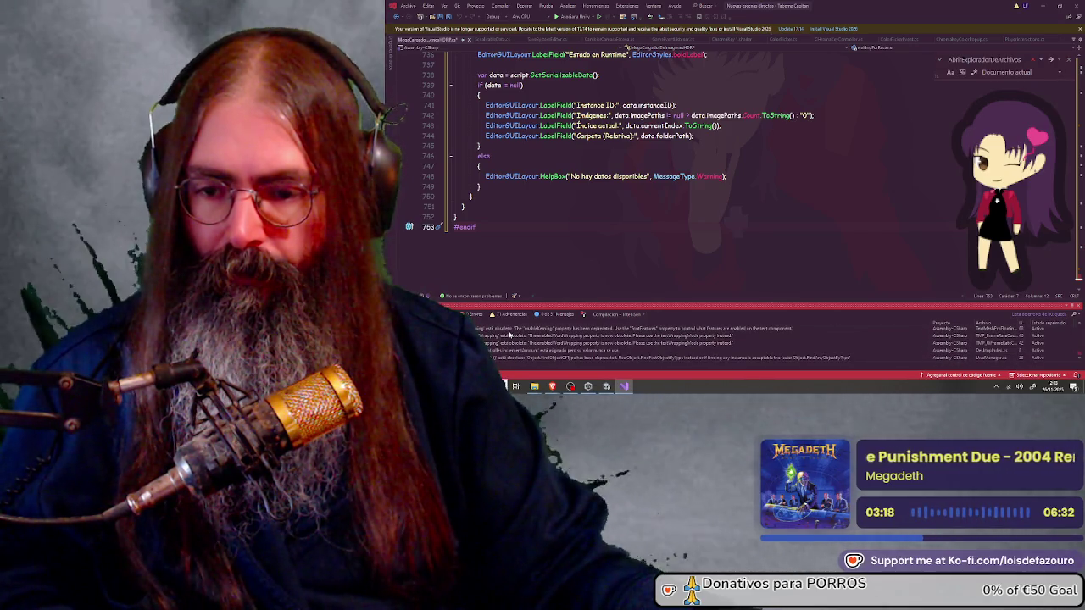
key("ctrl+a")
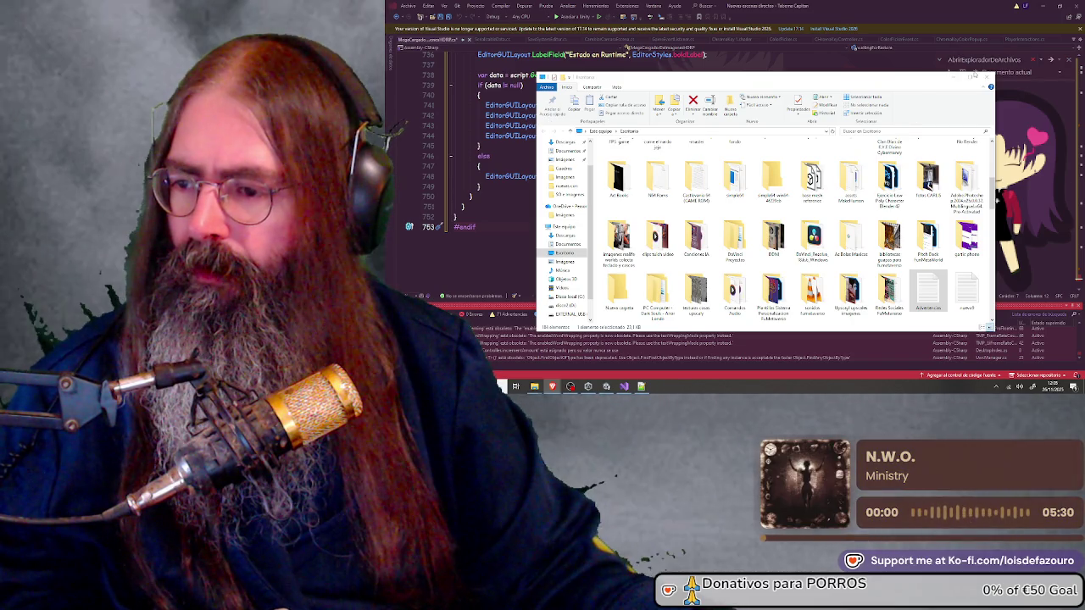
left_click(955, 77)
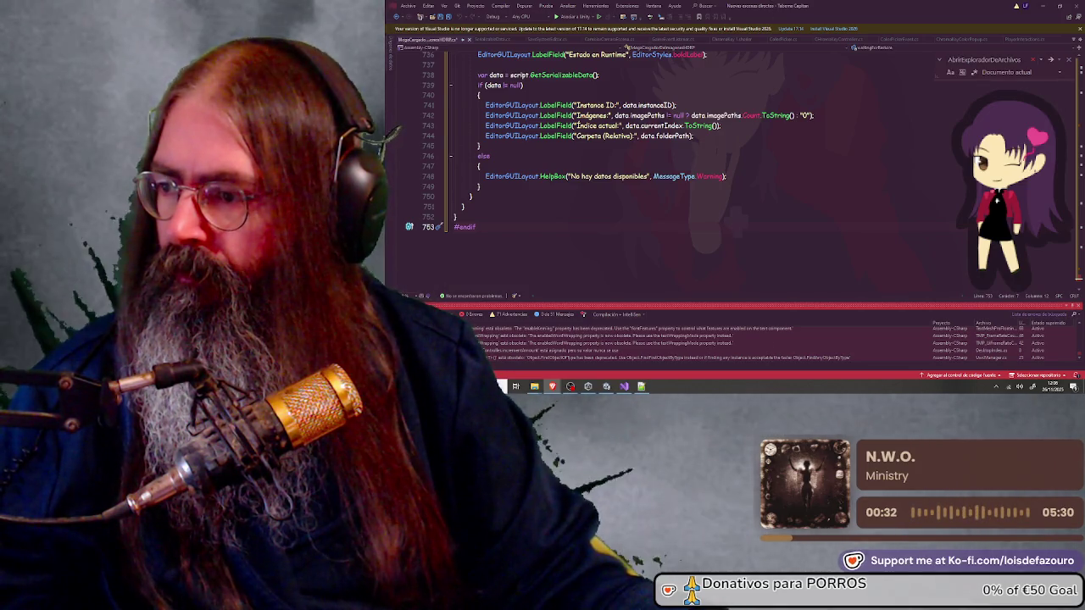
Open the CW.Common code behind the FindObjectsOfType<Light> warning
left_click(480, 146)
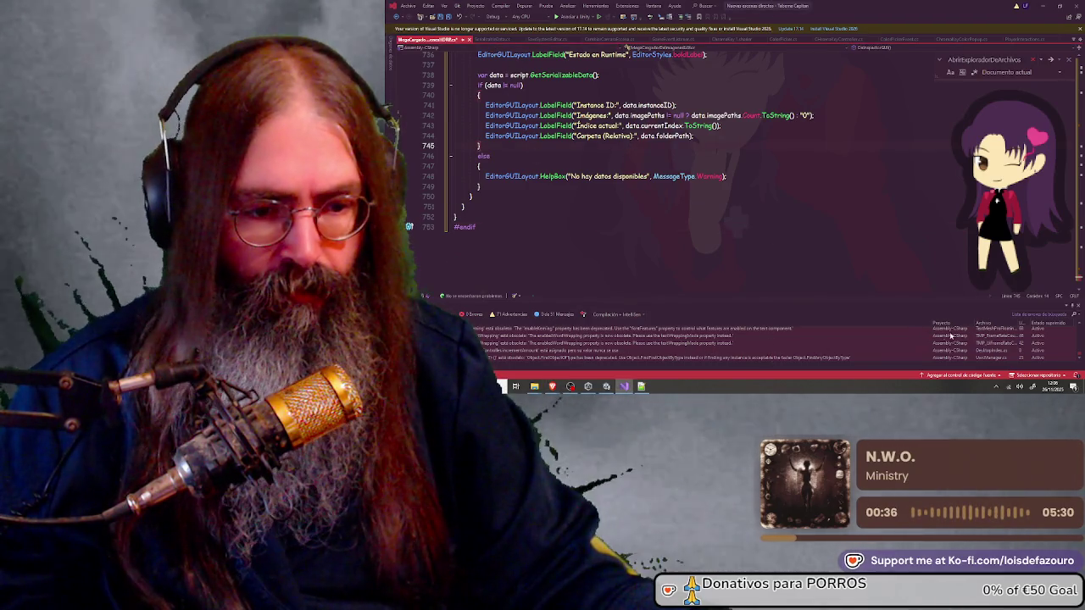
scroll(942, 337, "down", 5)
scroll(995, 342, "down", 3)
scroll(996, 342, "down", 3)
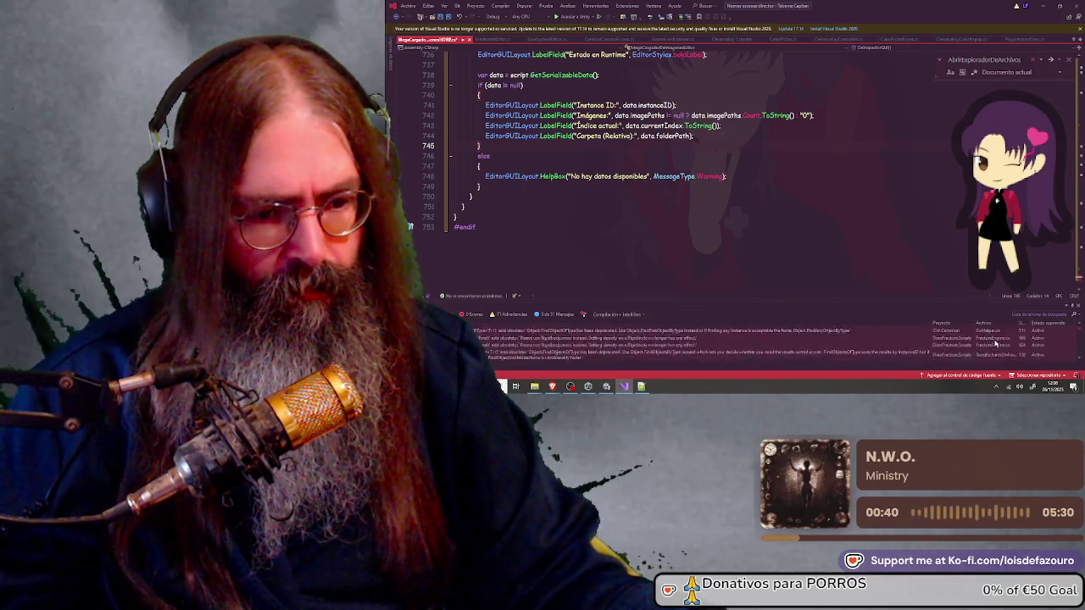
double_click(528, 337)
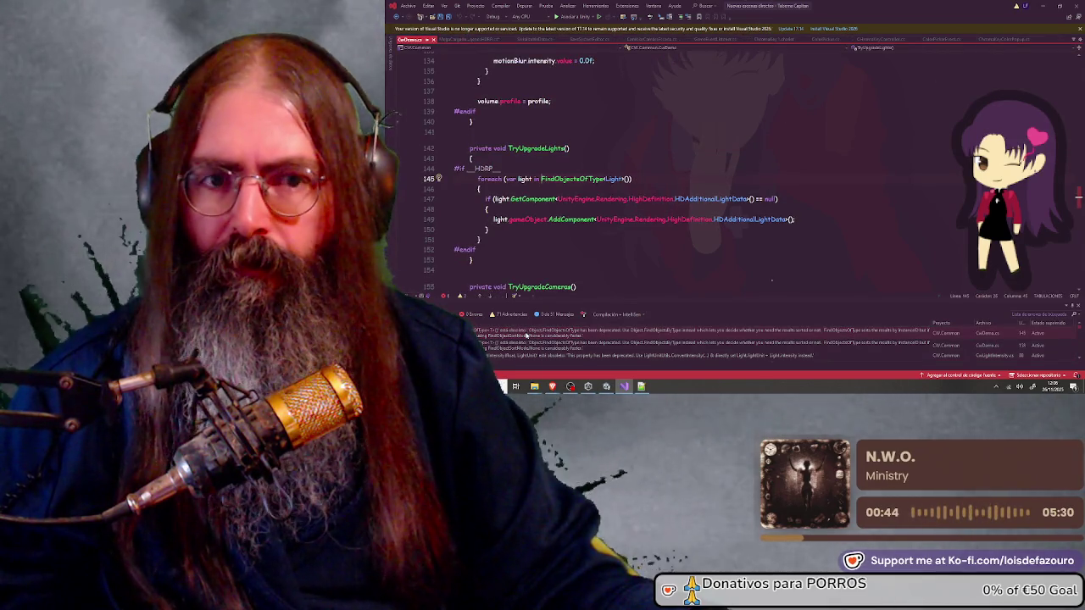
Close the CW.Common tab and the search box, then minimize Visual Studio
left_click(432, 40)
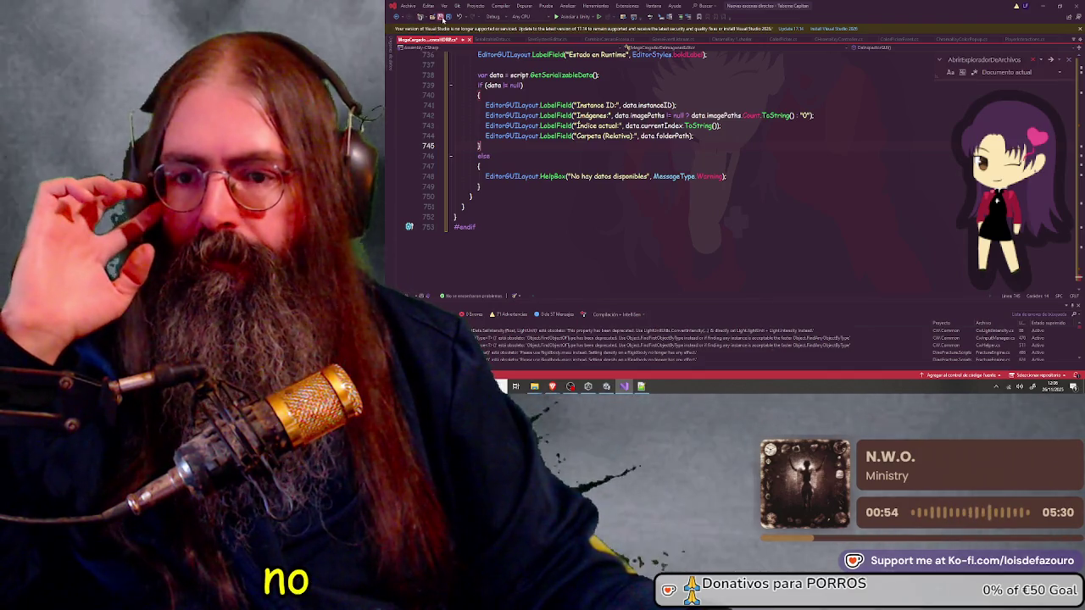
left_click(1068, 60)
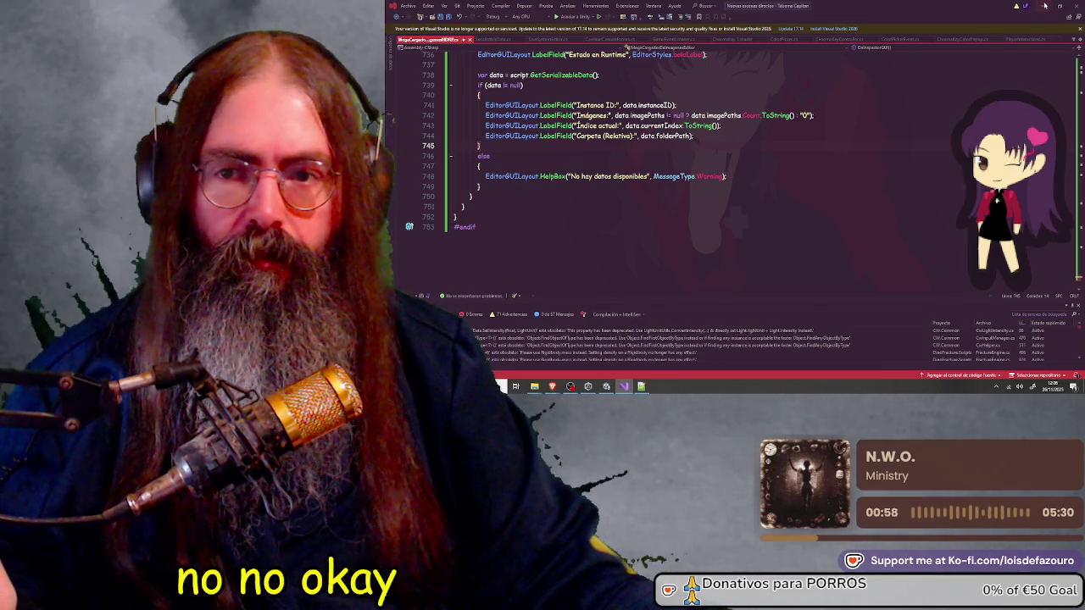
left_click(1045, 6)
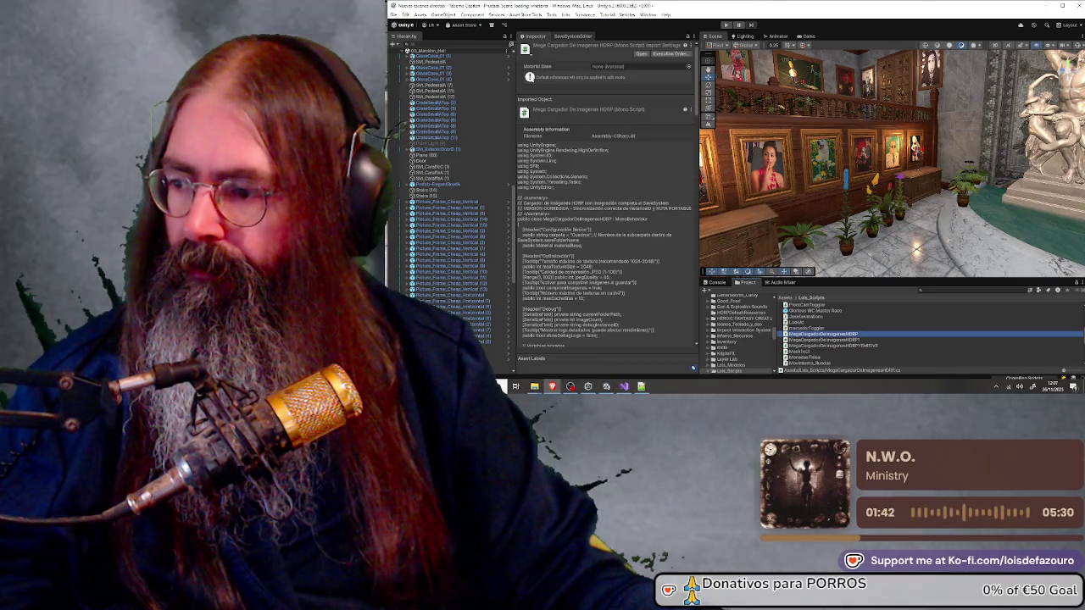
Bring up the SaveSystemEditor panel next to the Inspector and focus it
left_click(573, 35)
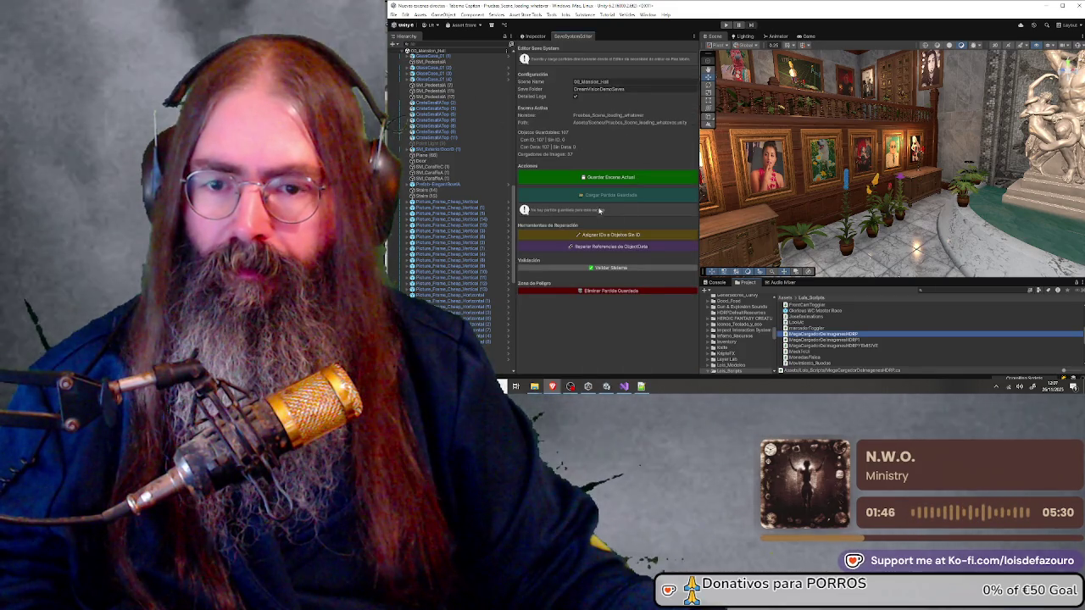
left_click(601, 340)
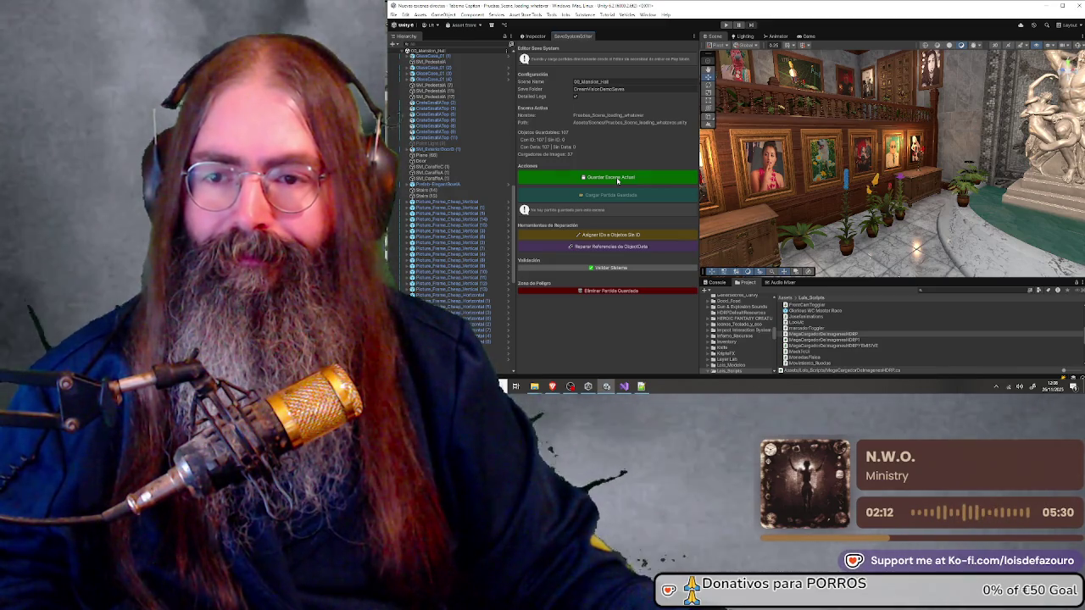
Save the current scene with Guardar Escena Actual, confirm success, and open the saves folder
left_click(617, 179)
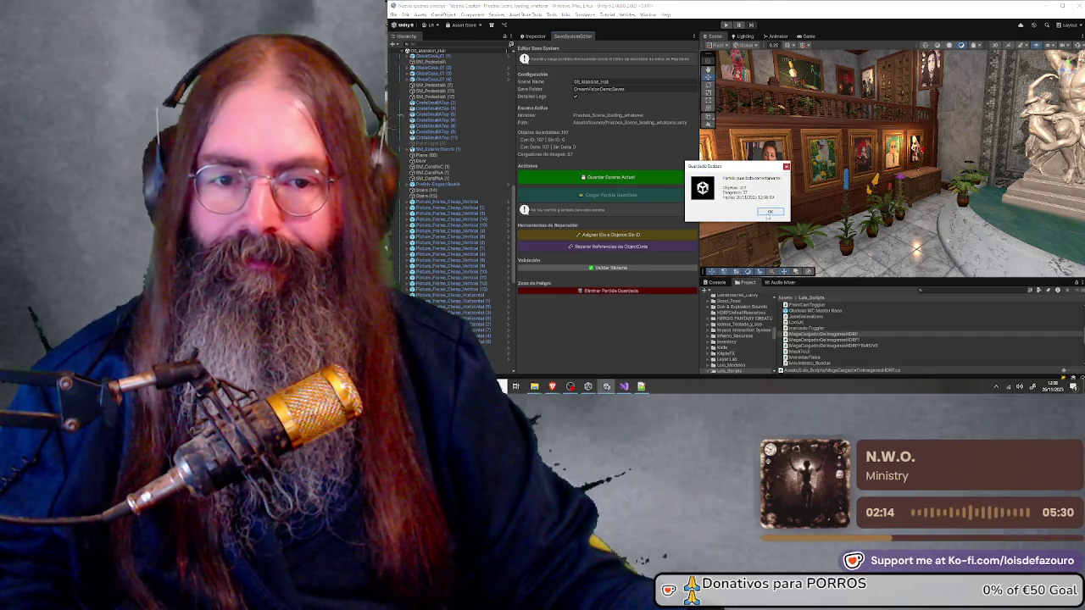
left_click(768, 213)
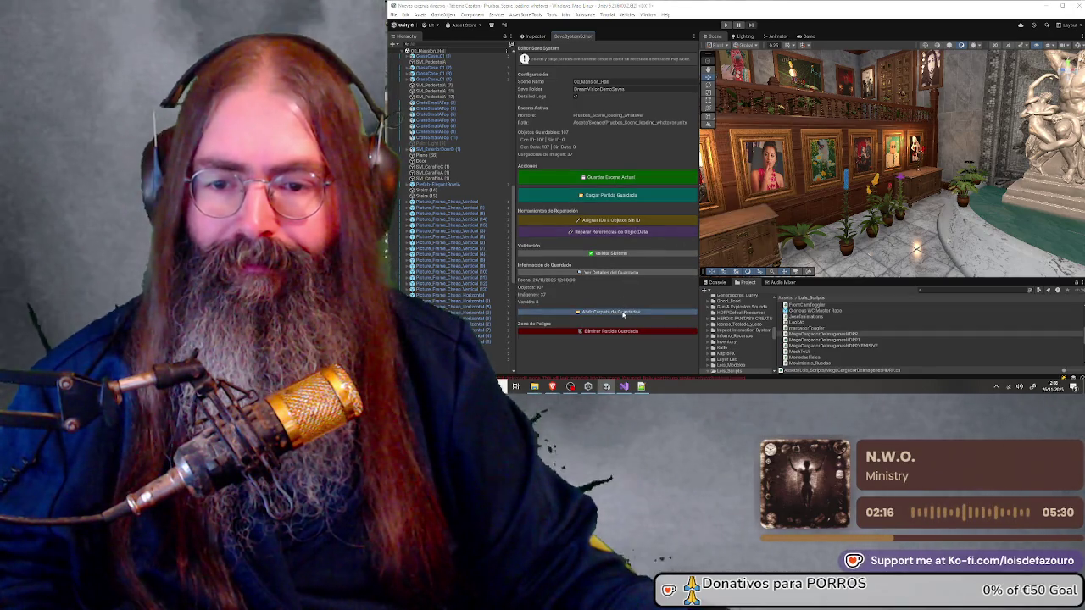
left_click(623, 314)
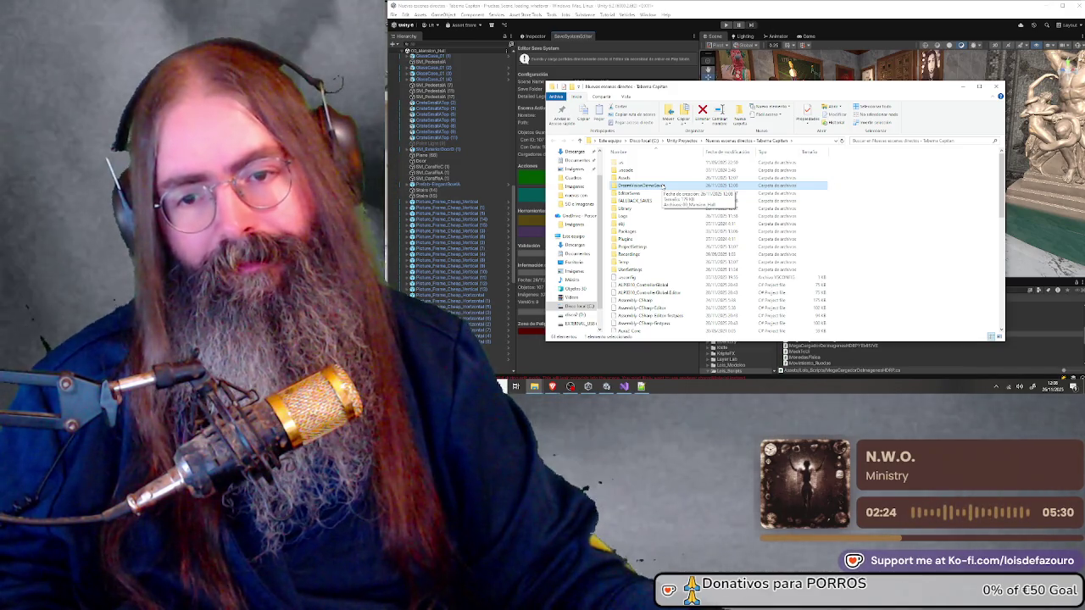
Open DreamVisionDemoSaves and review its five saved items
double_click(663, 186)
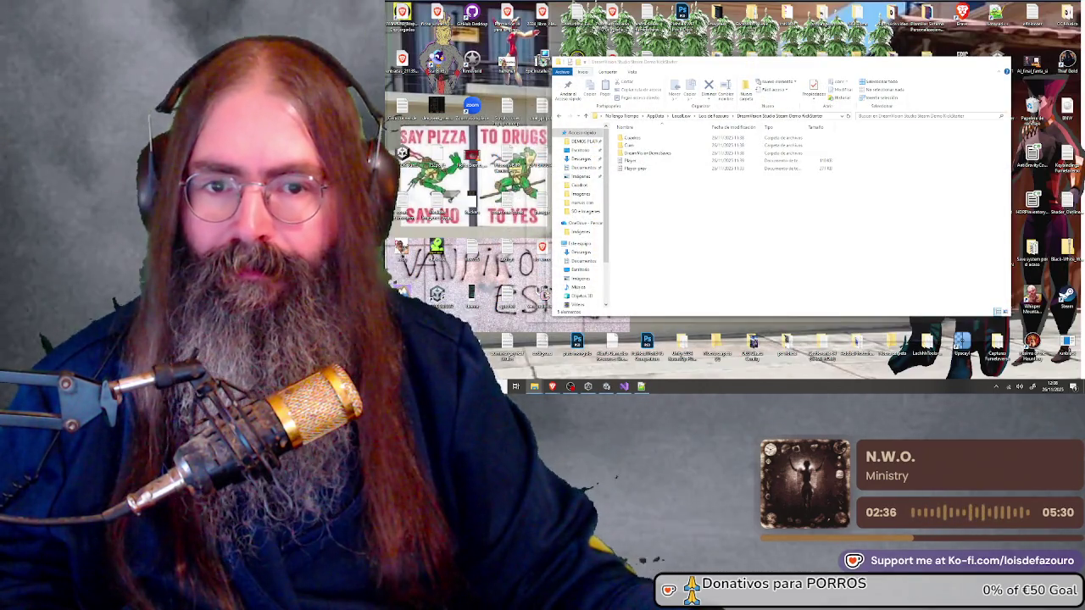
left_click_drag(675, 212, 626, 138)
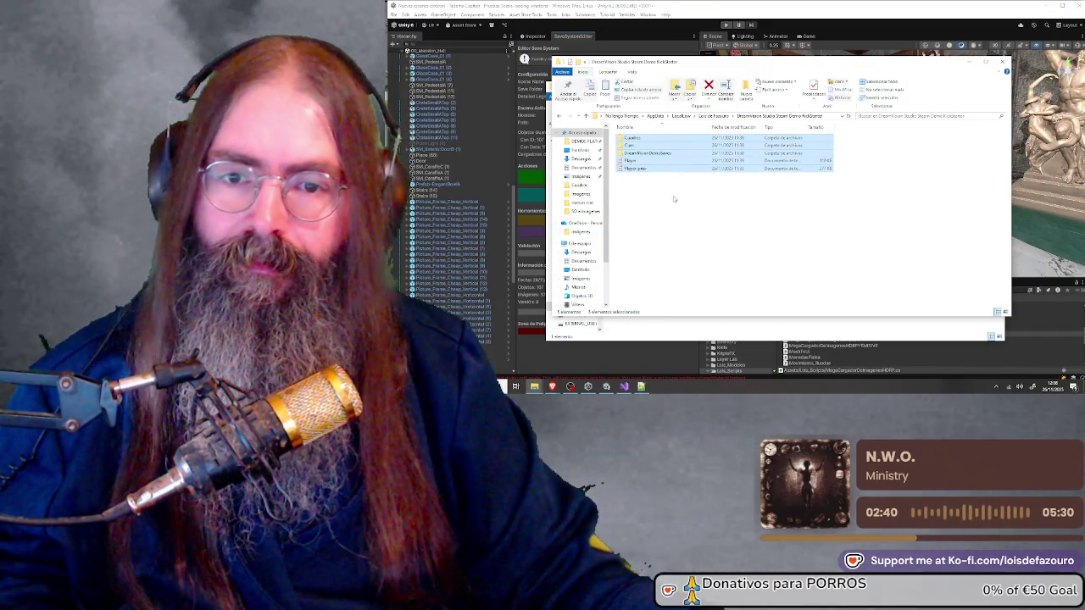
left_click(675, 174)
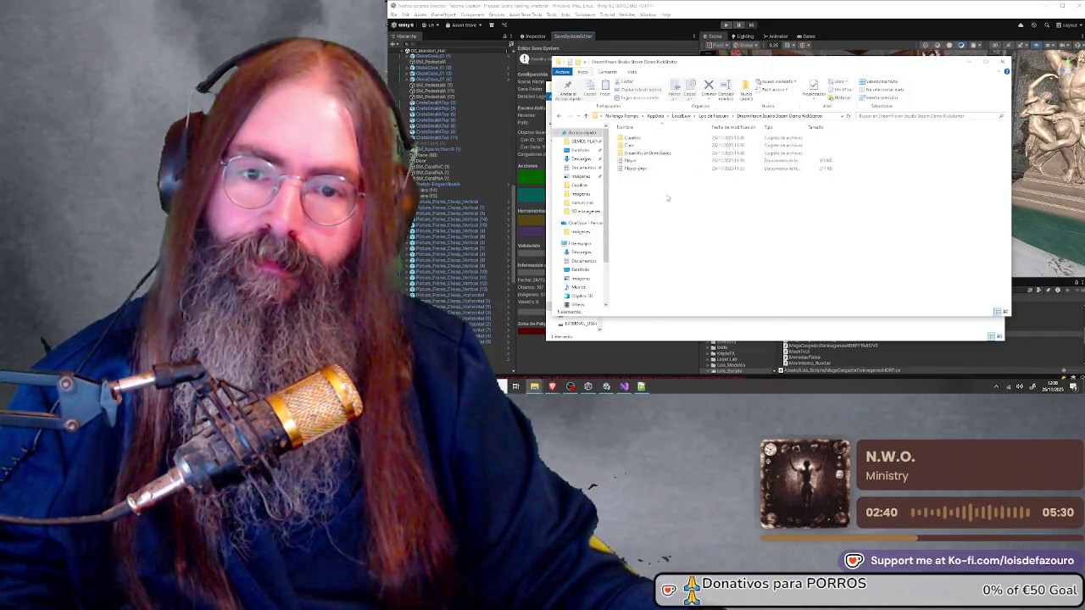
Check several painting subfolders in Cuadros for their saved images
double_click(644, 137)
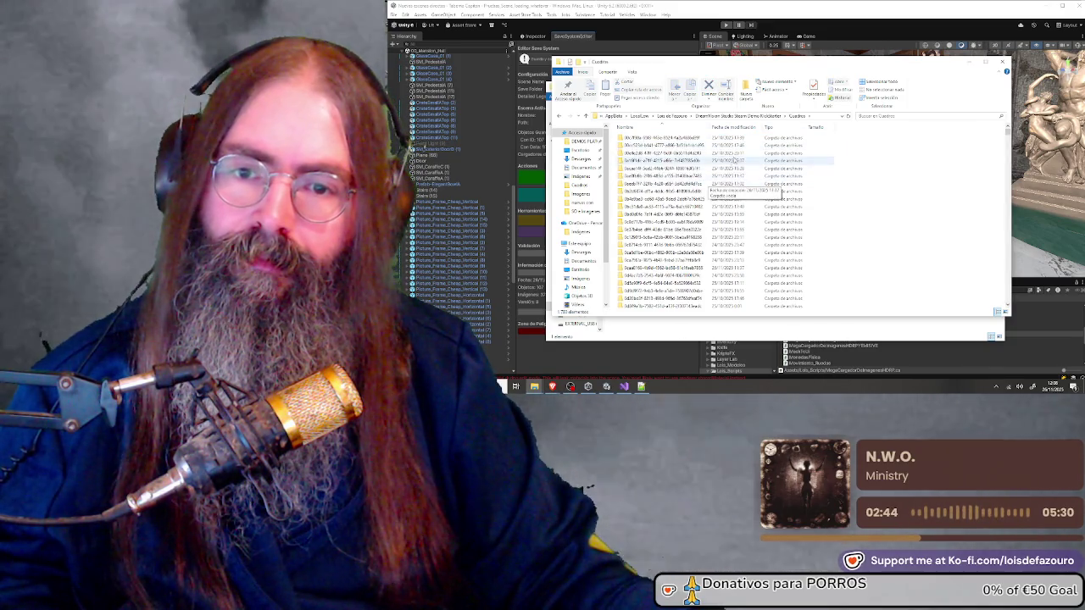
double_click(661, 152)
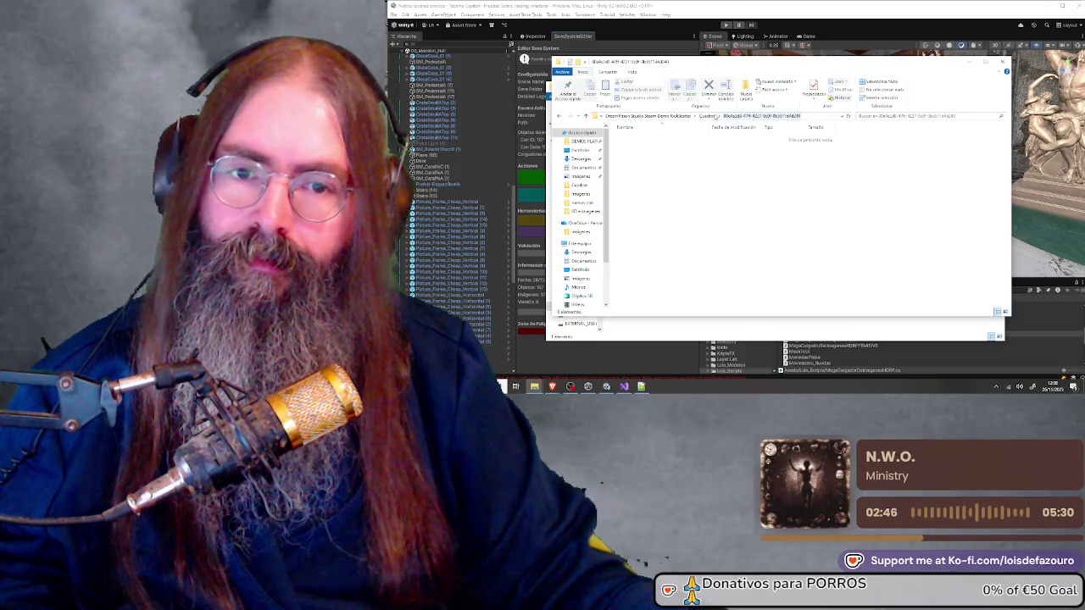
left_click(708, 116)
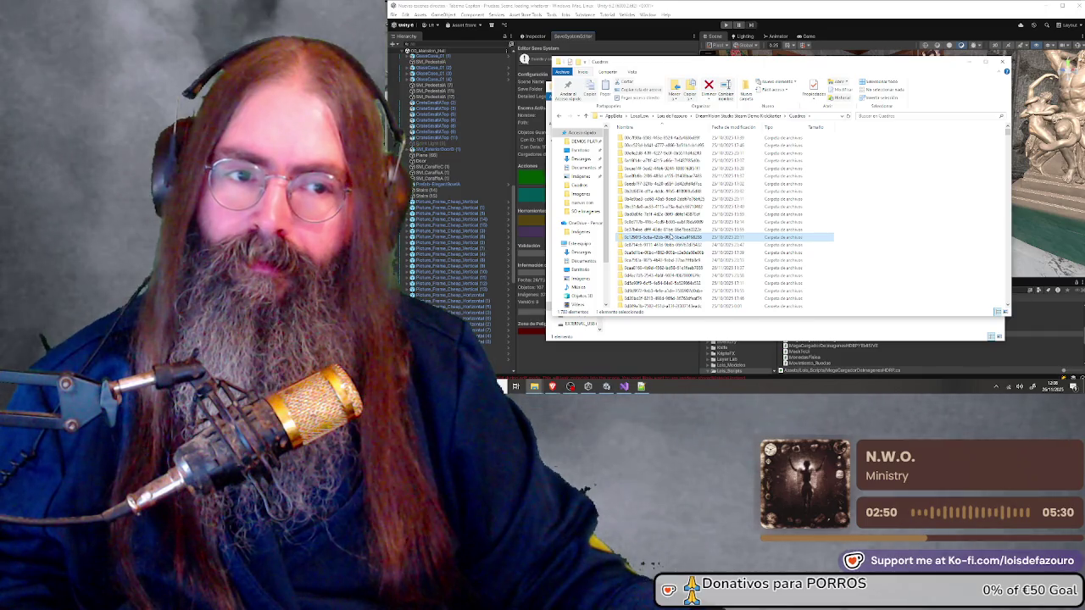
scroll(670, 238, "down", 10)
scroll(670, 239, "down", 10)
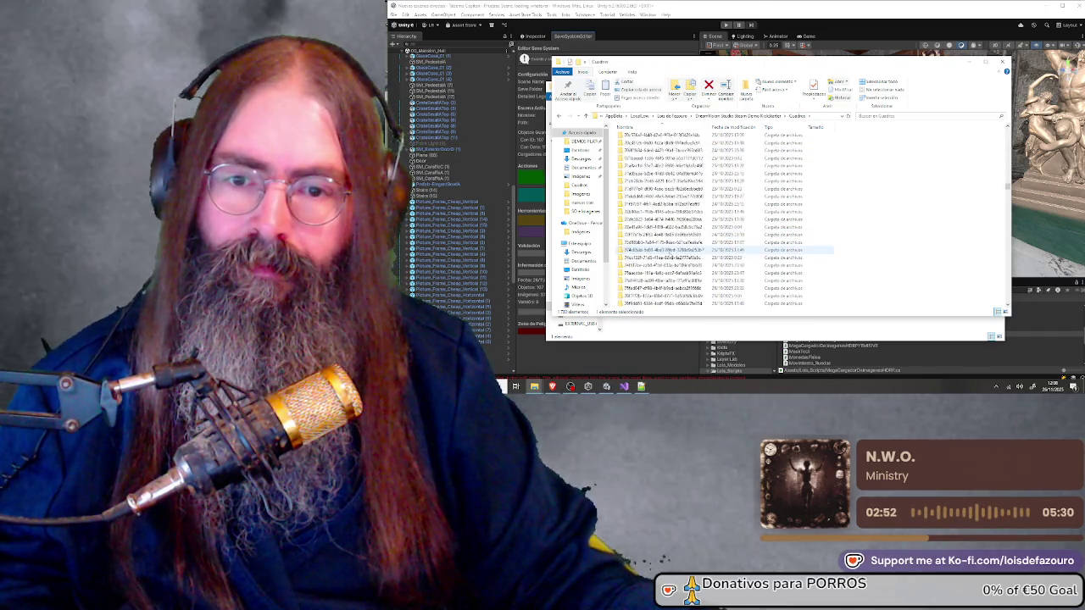
scroll(801, 266, "down", 10)
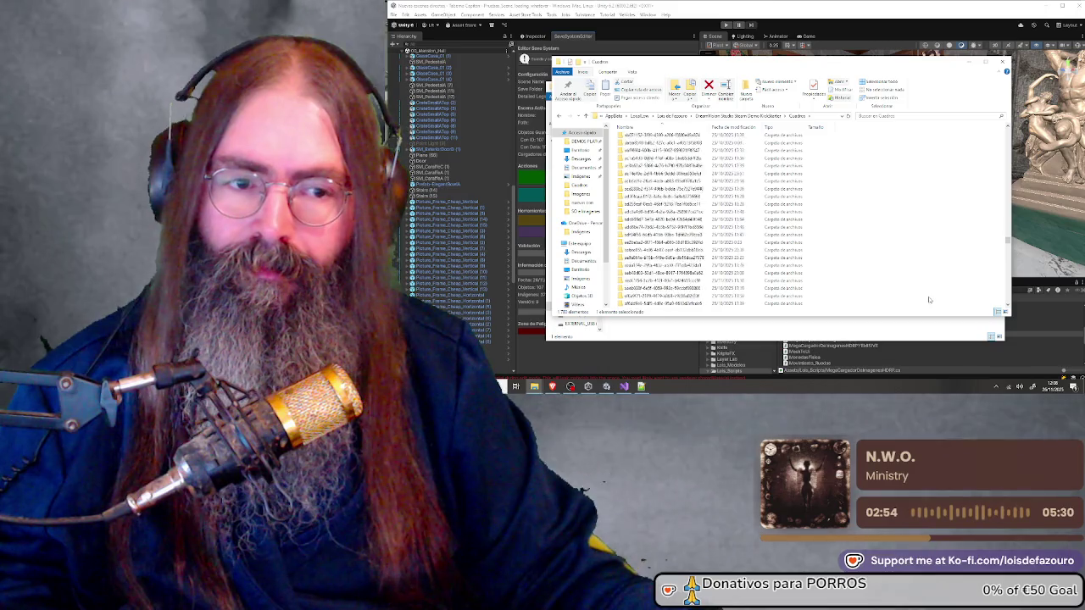
scroll(815, 289, "down", 10)
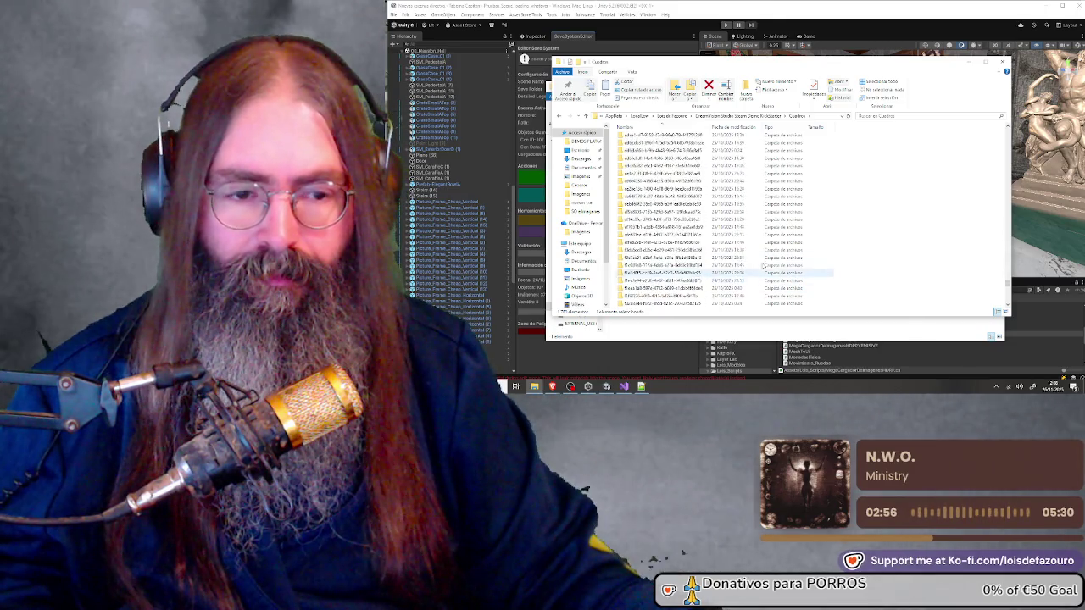
left_click(670, 280)
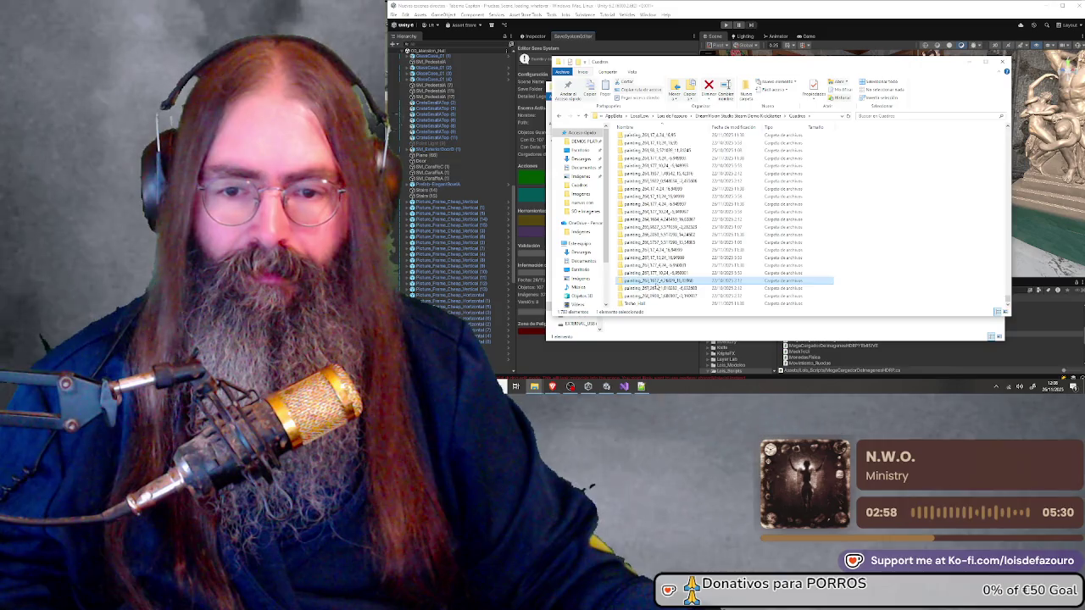
double_click(670, 281)
left_click(708, 115)
double_click(644, 183)
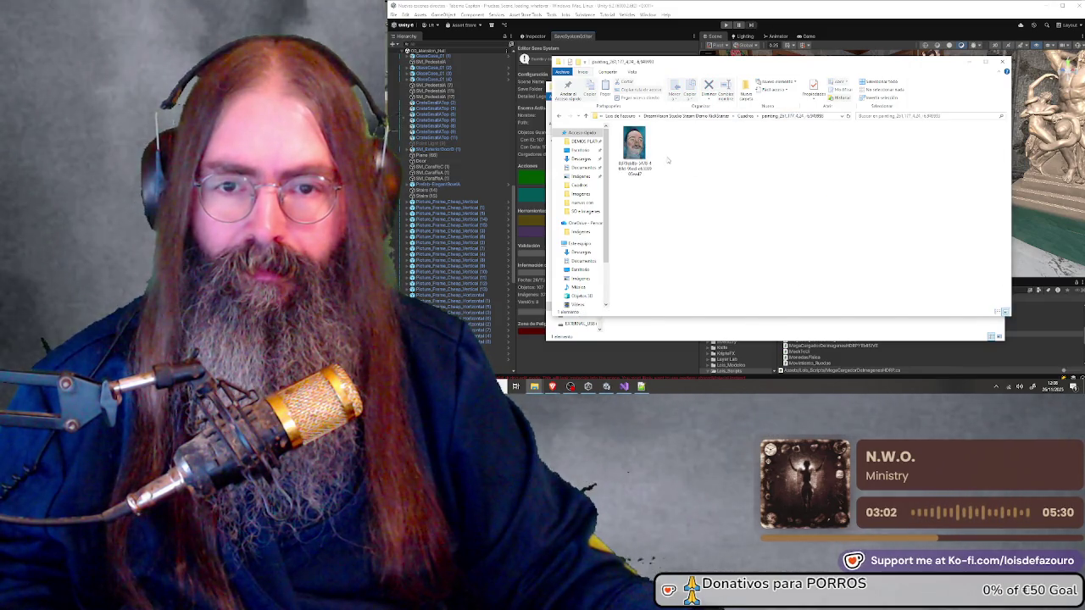
left_click(744, 116)
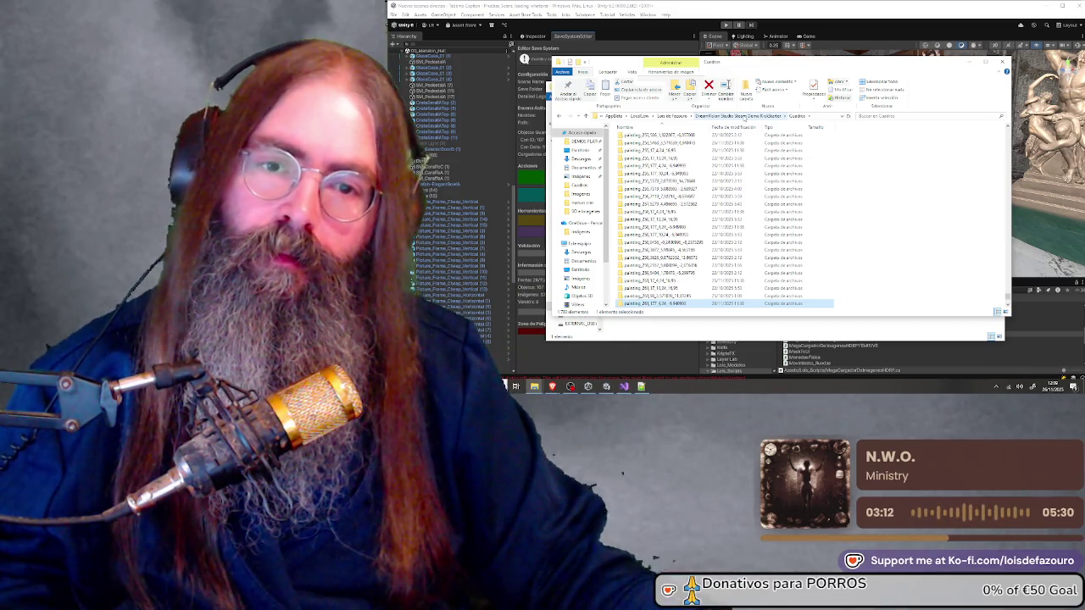
Return to the KickStarter demo folder, review its four items, and minimize the window
left_click(739, 117)
left_click_drag(681, 206, 631, 138)
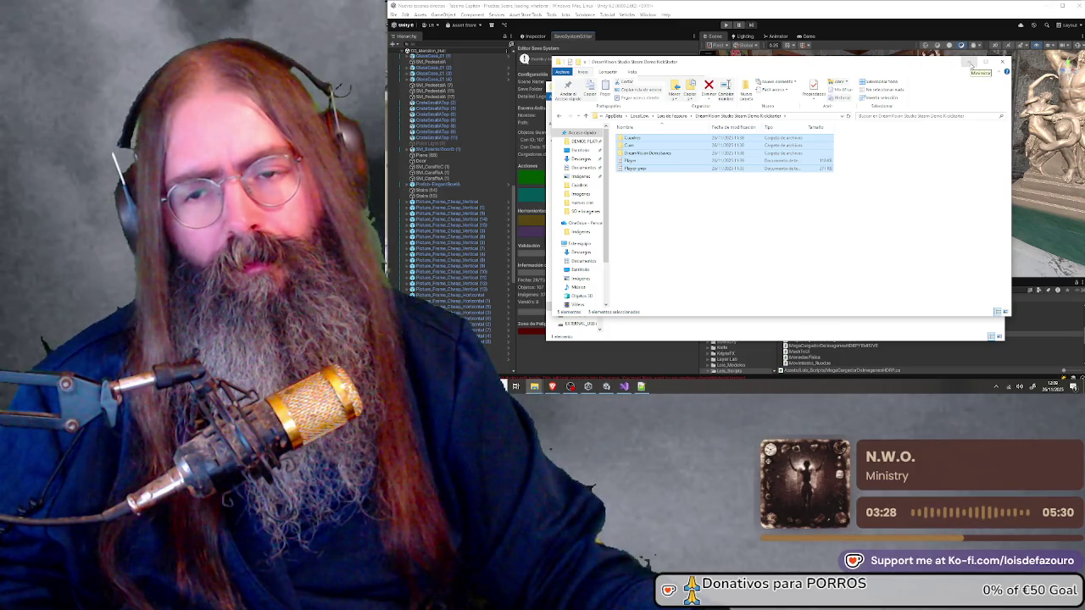
left_click(972, 64)
Unload the 03_Mansion_Hall scene from the Hierarchy and enter Play mode
left_click(962, 86)
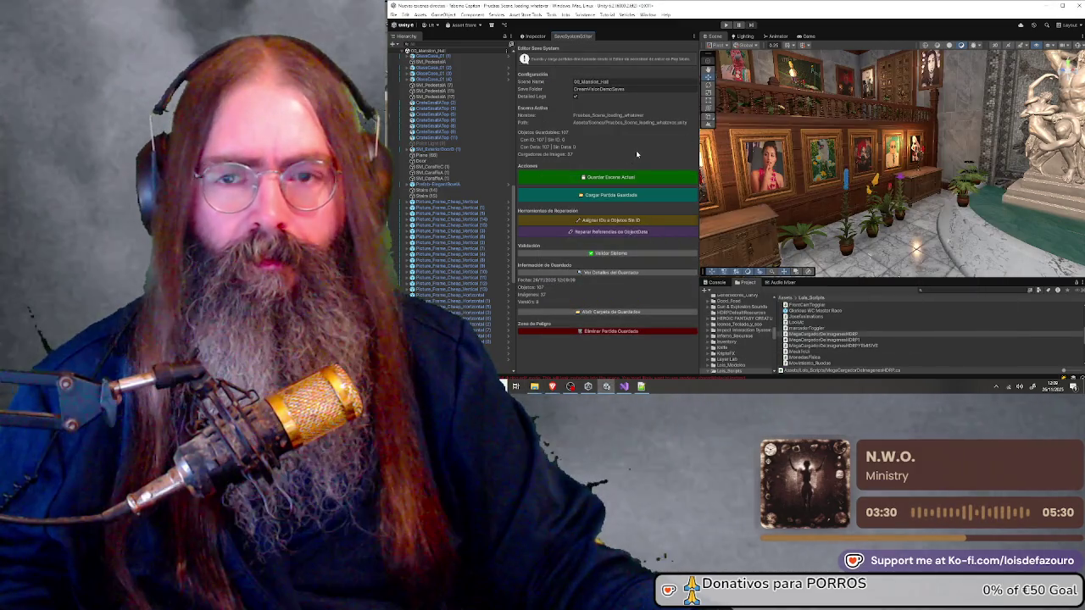
scroll(419, 79, "up", 10)
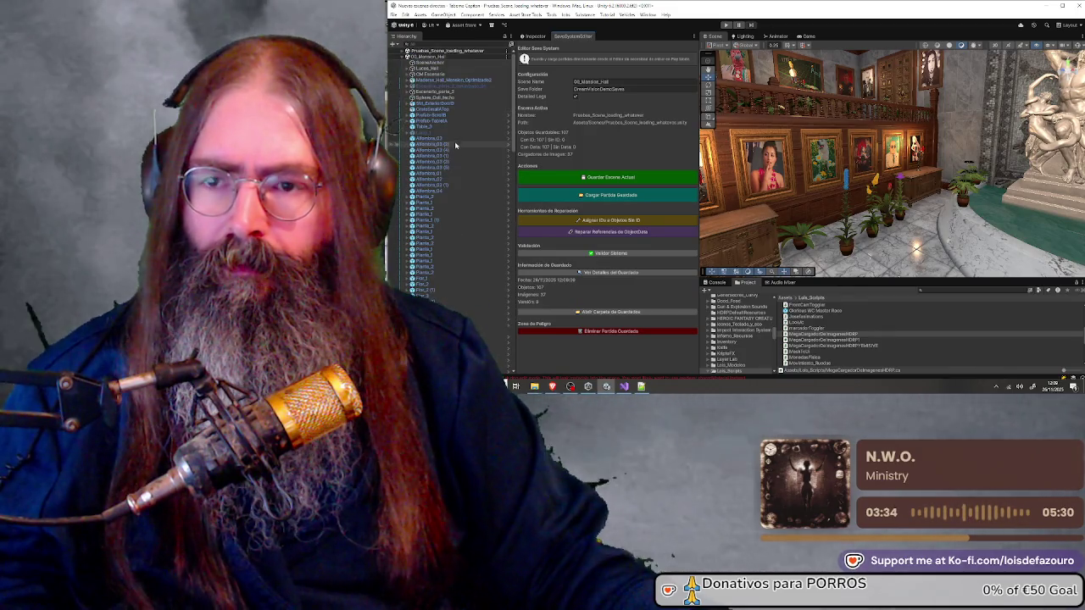
right_click(451, 57)
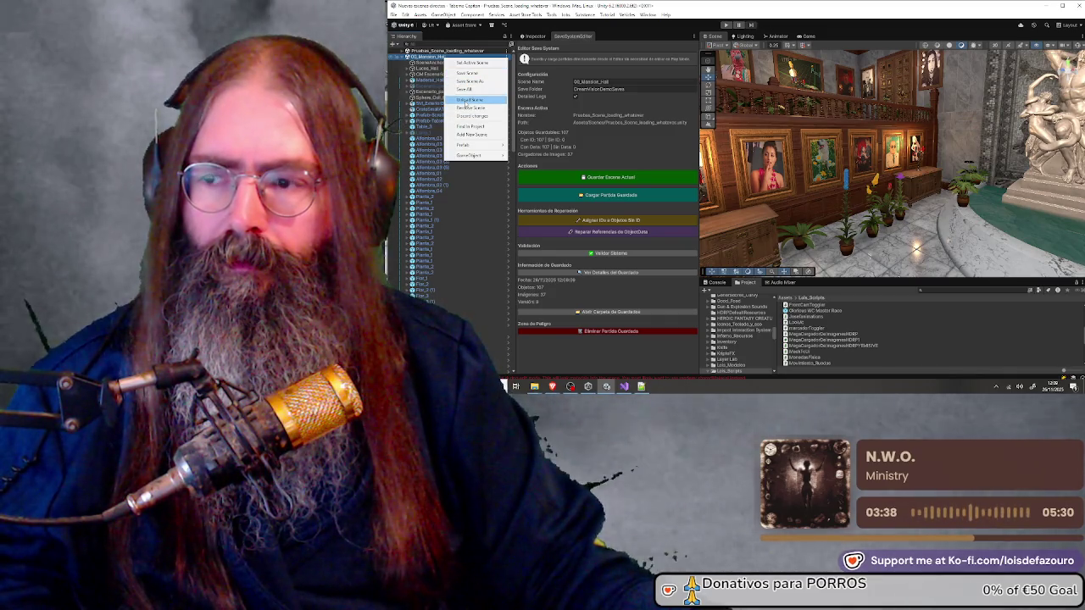
left_click(468, 100)
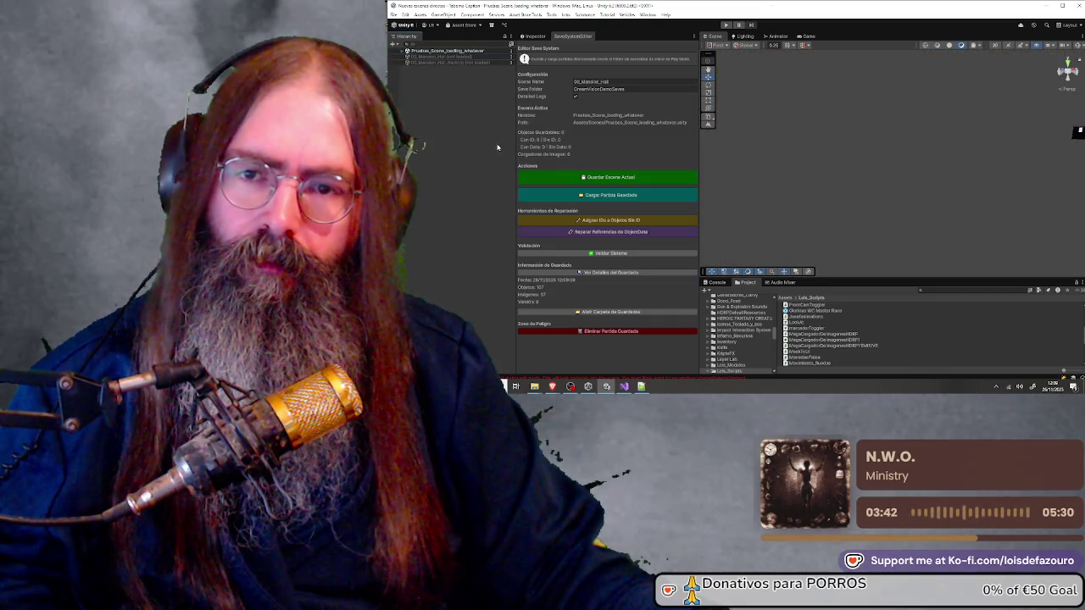
left_click(725, 25)
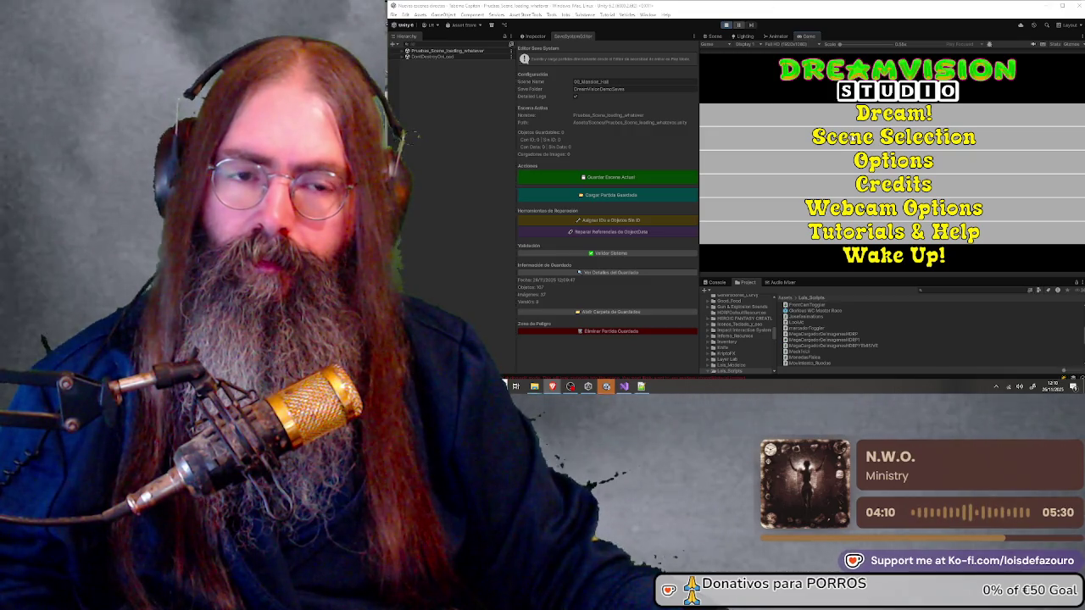
Launch Demo Dream from Scene Selection and interact with a picture frame
left_click(854, 137)
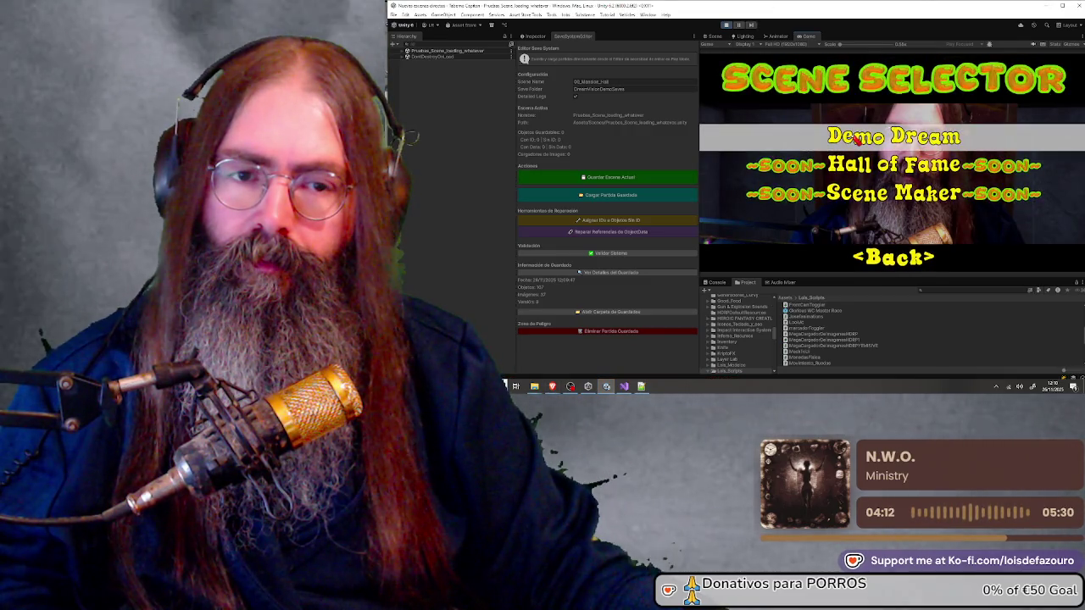
left_click(854, 137)
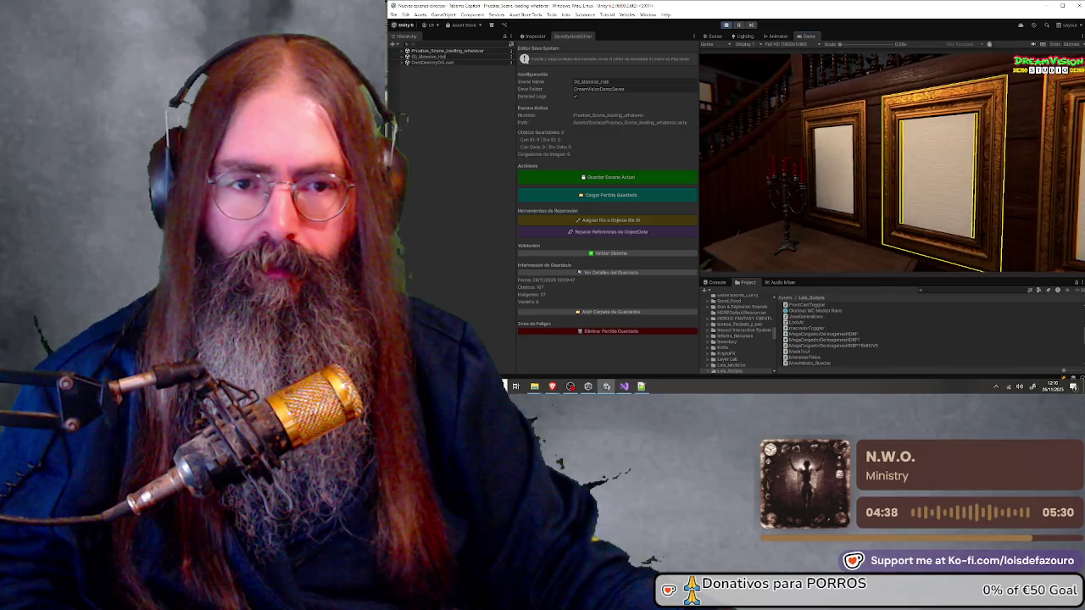
key("e")
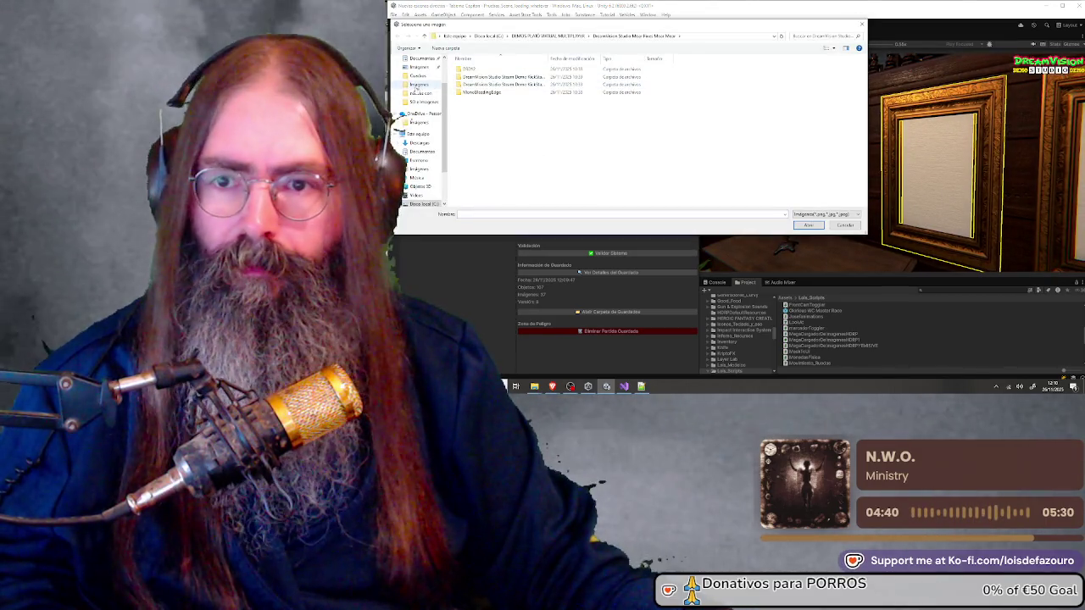
Fill the frame with an image from the Imágenes folder, then stop Play mode
left_click(419, 85)
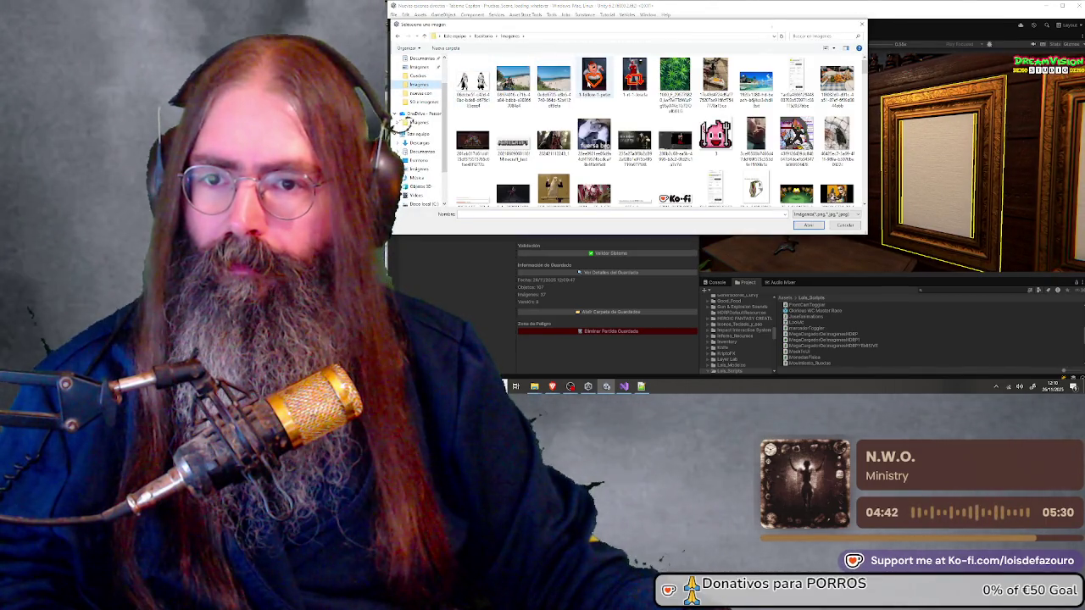
double_click(593, 77)
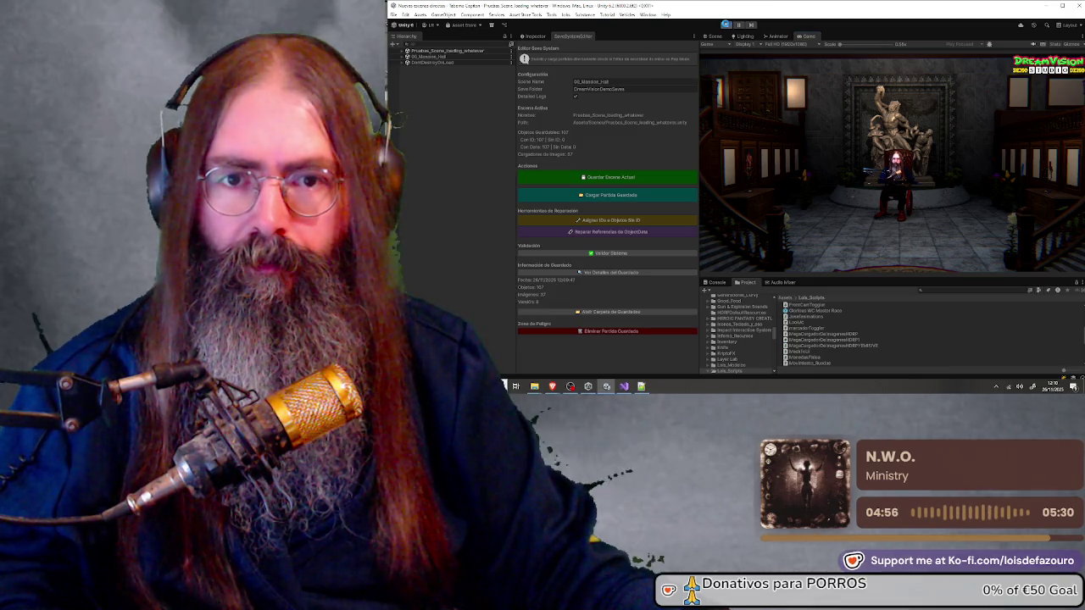
left_click(726, 25)
left_click(726, 25)
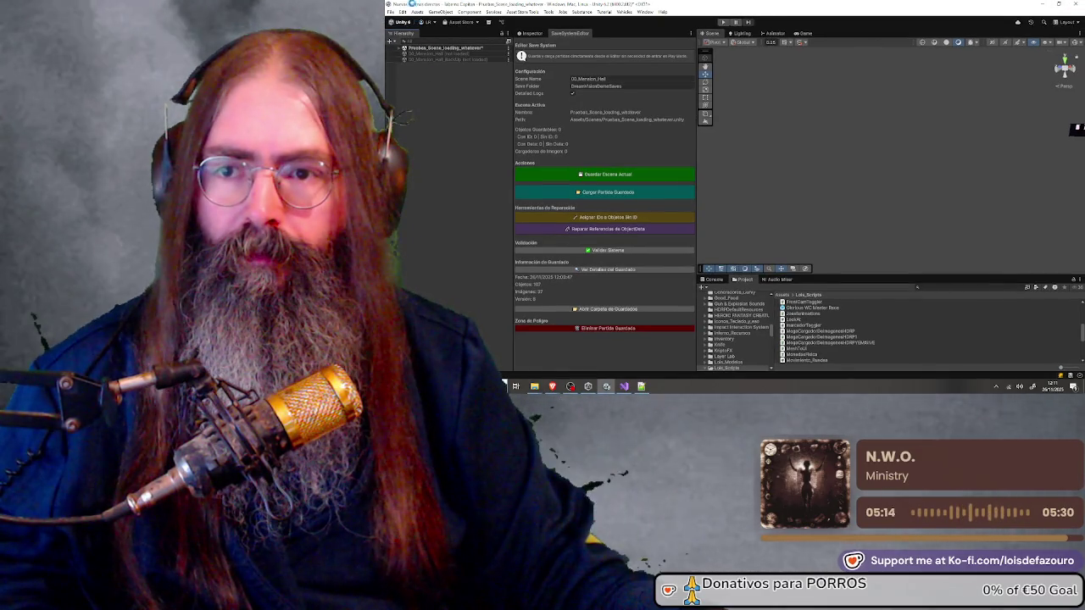
Start a Windows build from File > Build Profiles
left_click(391, 12)
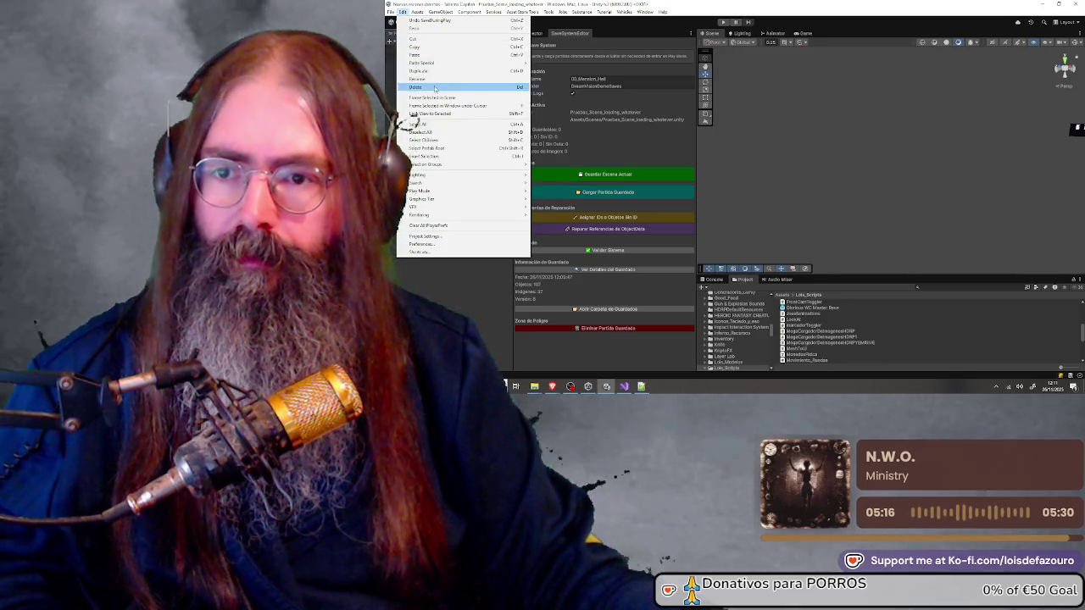
left_click(424, 100)
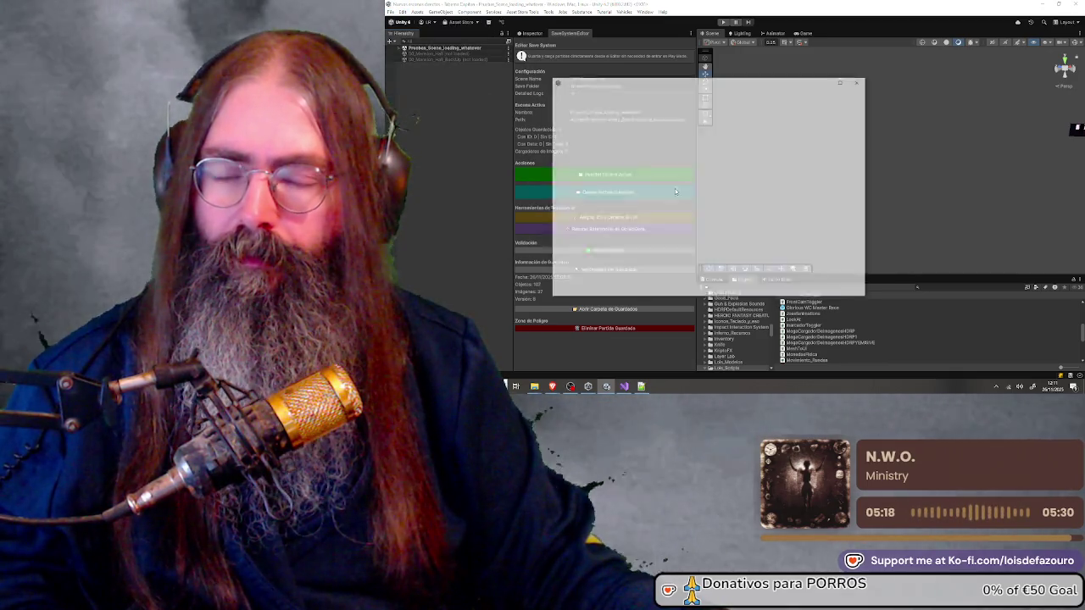
left_click(795, 292)
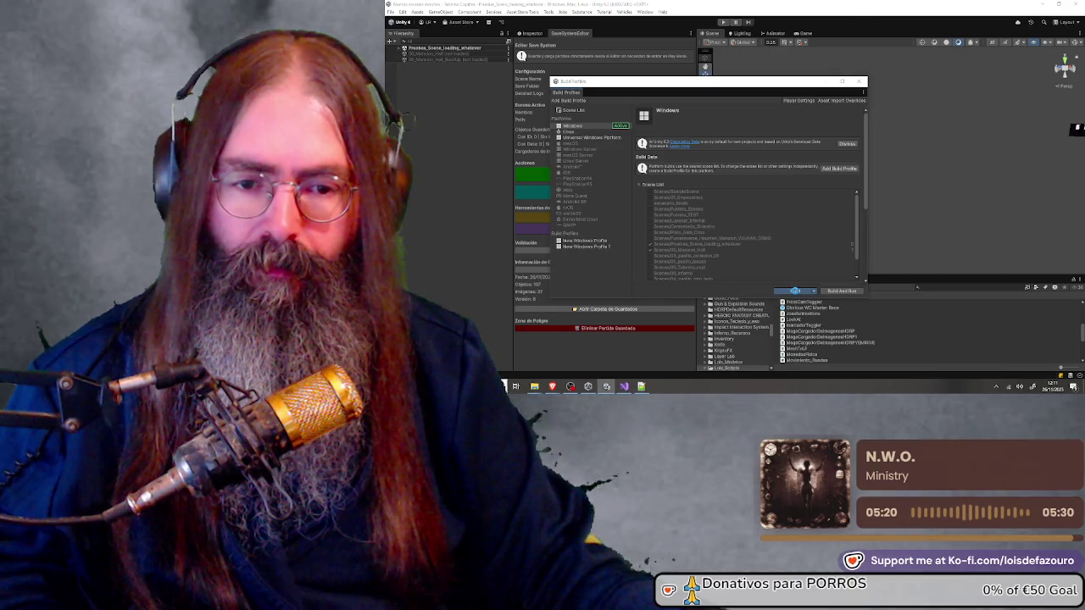
Create a 'DreamVision Studio Mles' folder and select it as the build destination
scroll(789, 166, "down", 4)
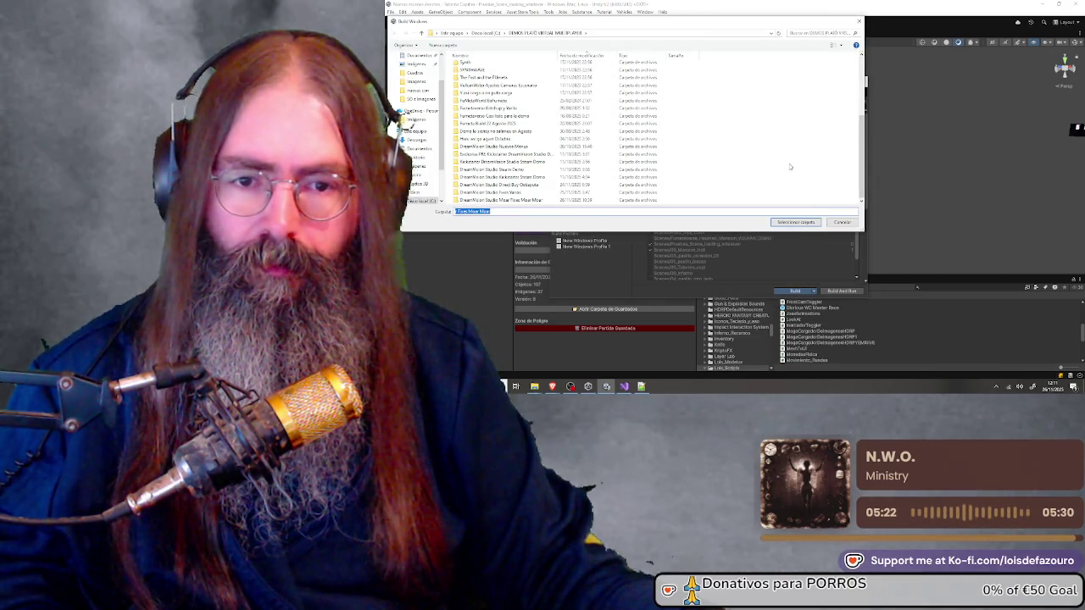
right_click(790, 168)
mouse_move(822, 245)
left_click(883, 247)
type("DreamVision Stu")
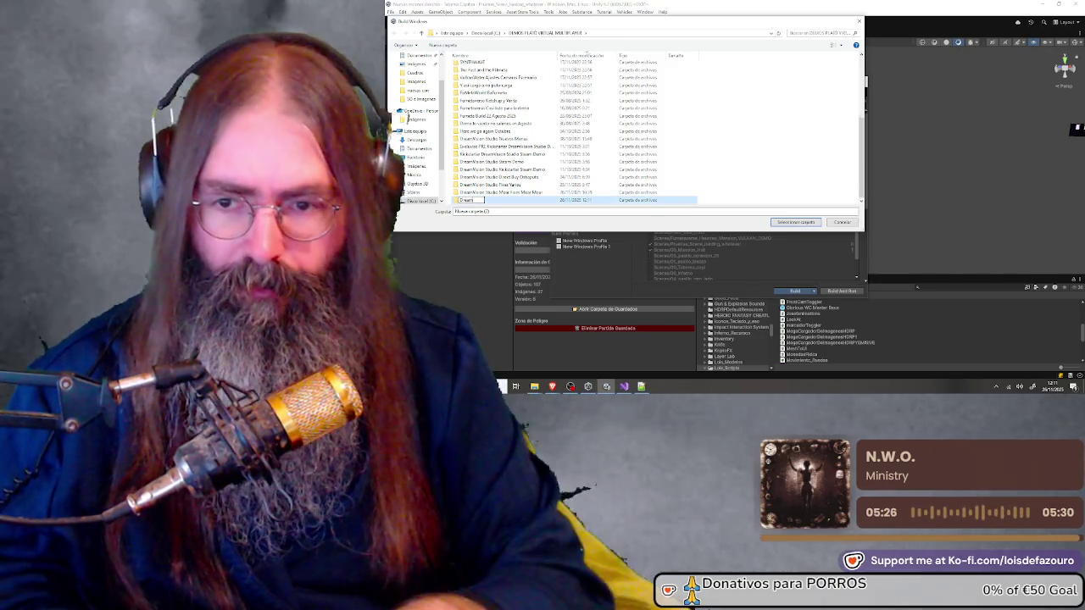
type("dio Macague")
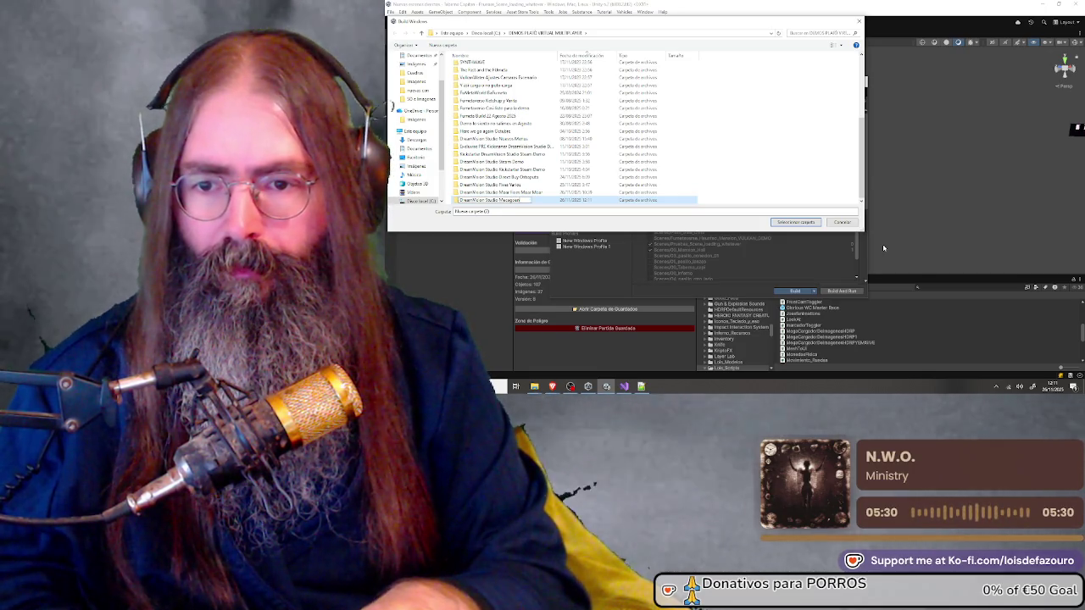
type("les")
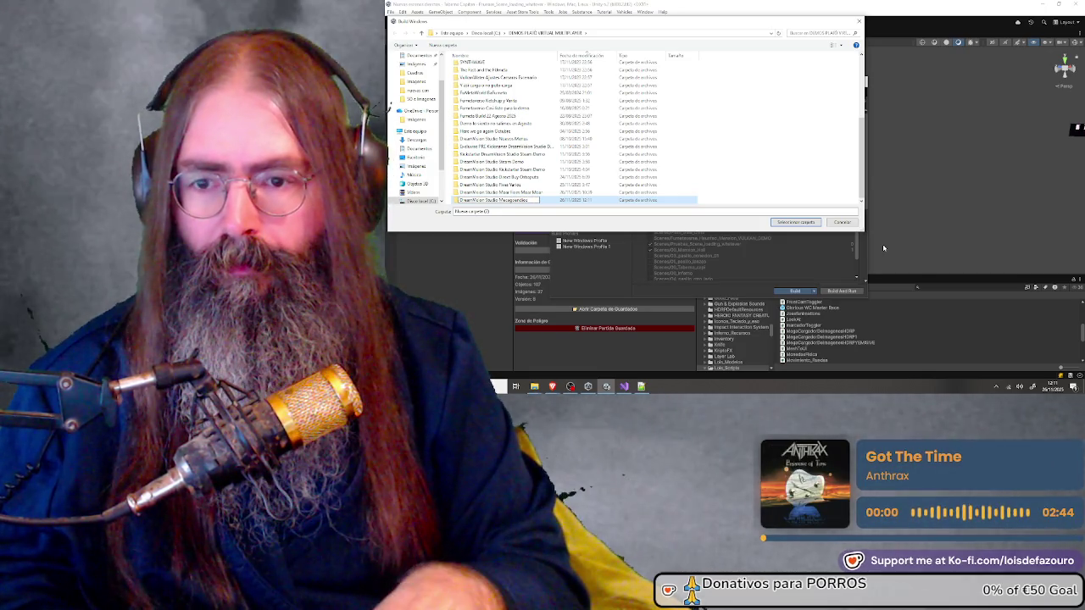
key("Return")
key("Return")
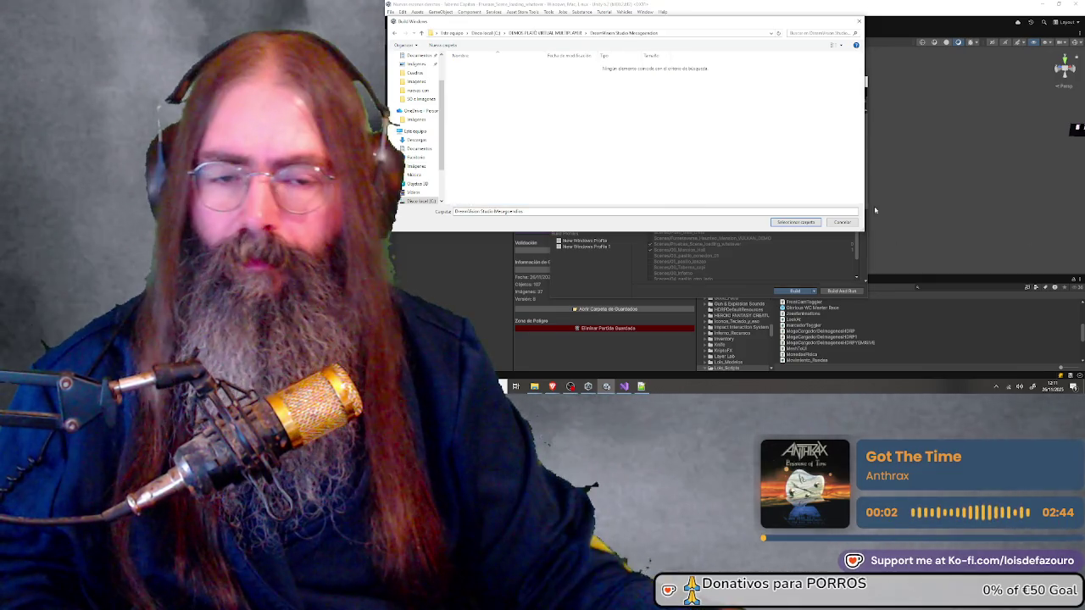
left_click(796, 221)
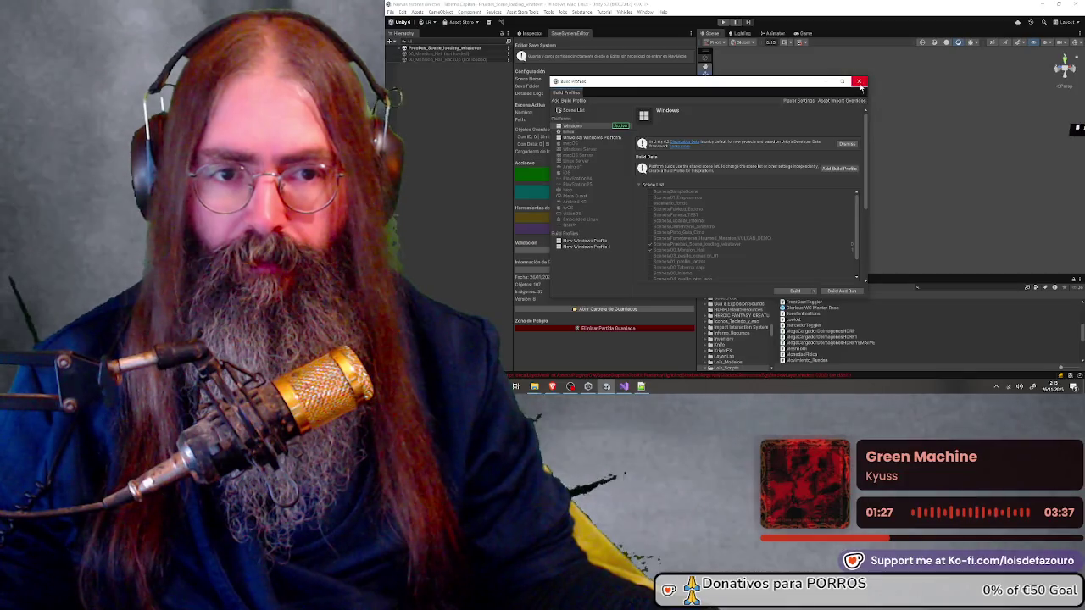
Select the freshly built game's executable in the build folder
left_click(671, 211)
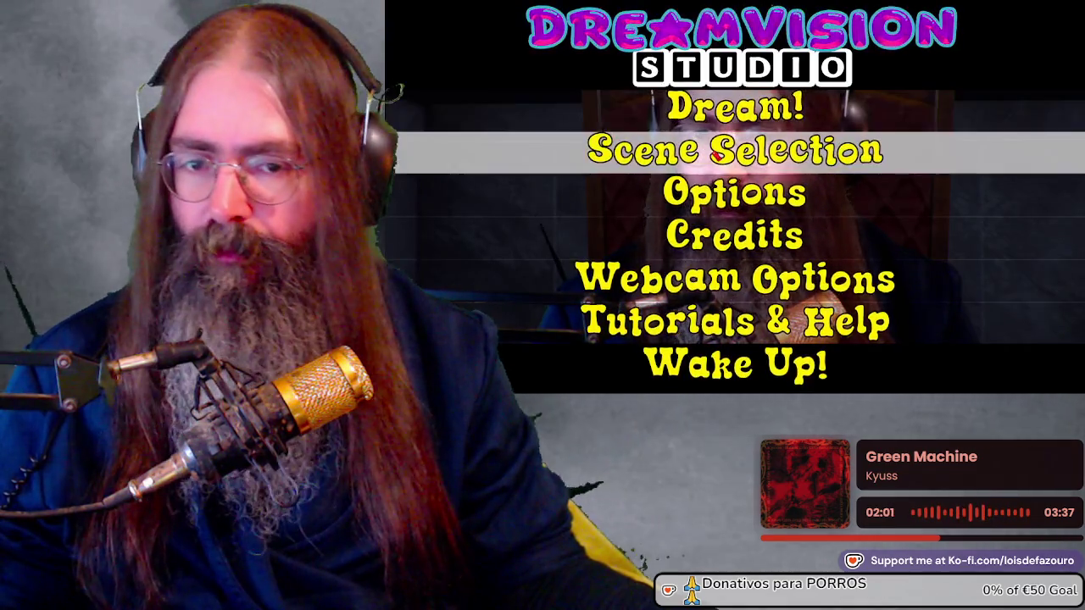
Go to Scene Selection and start the Demo Dream scene
left_click(716, 152)
left_click(716, 152)
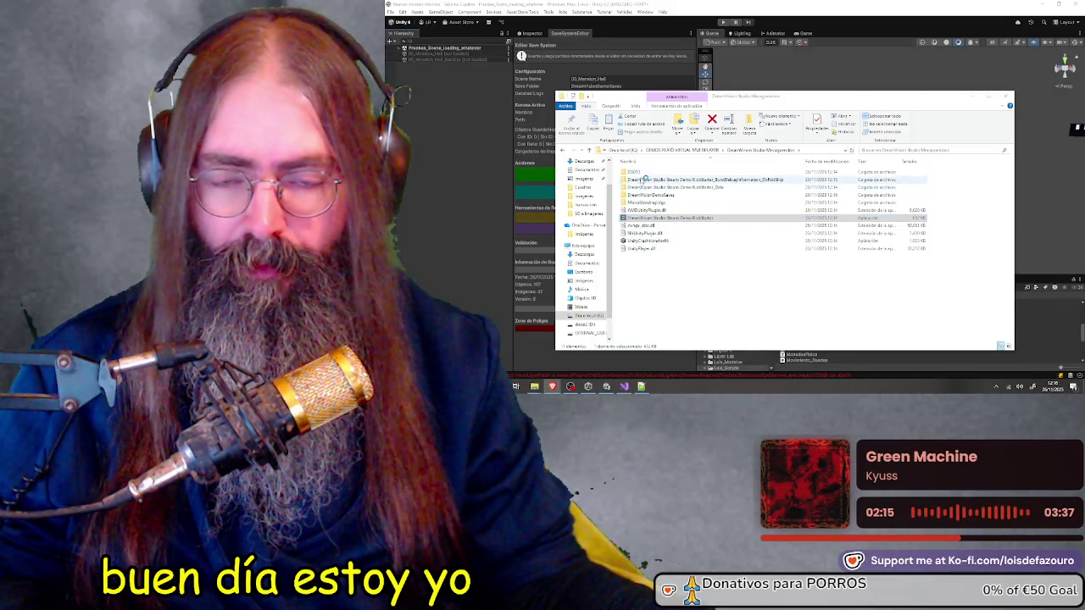
Open the build's DreamVisionDemoSaves folder next to the KickStarter saves folder window
double_click(658, 195)
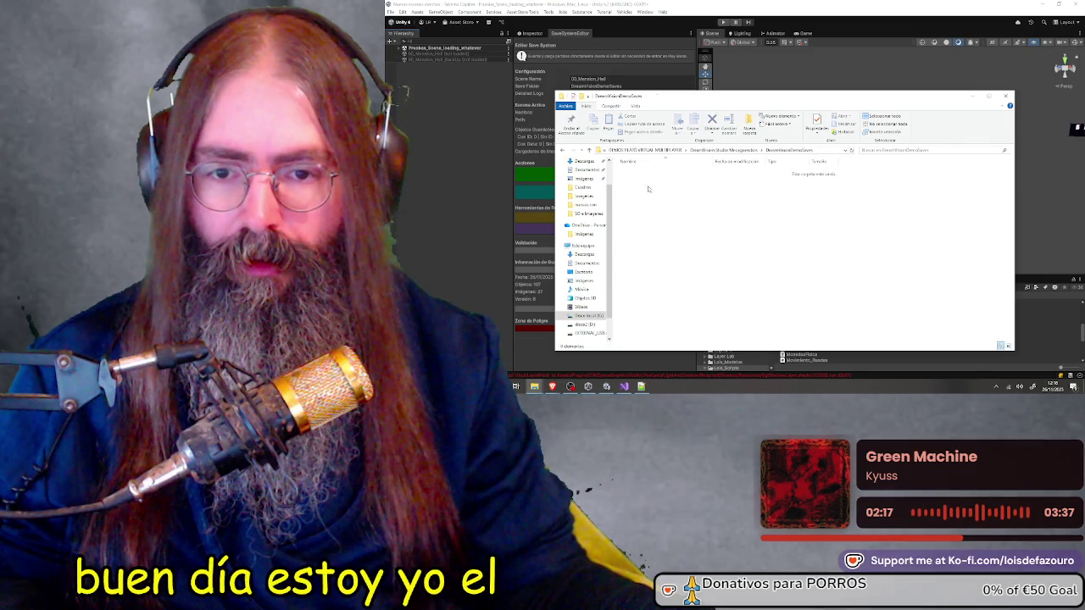
left_click_drag(726, 100, 650, 61)
mouse_move(532, 387)
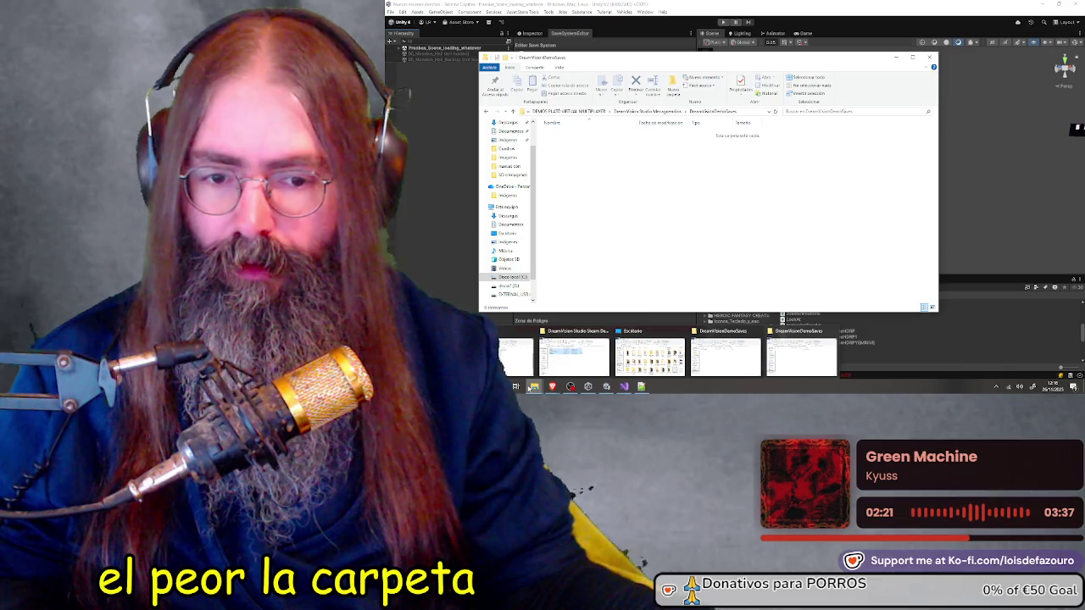
mouse_move(704, 356)
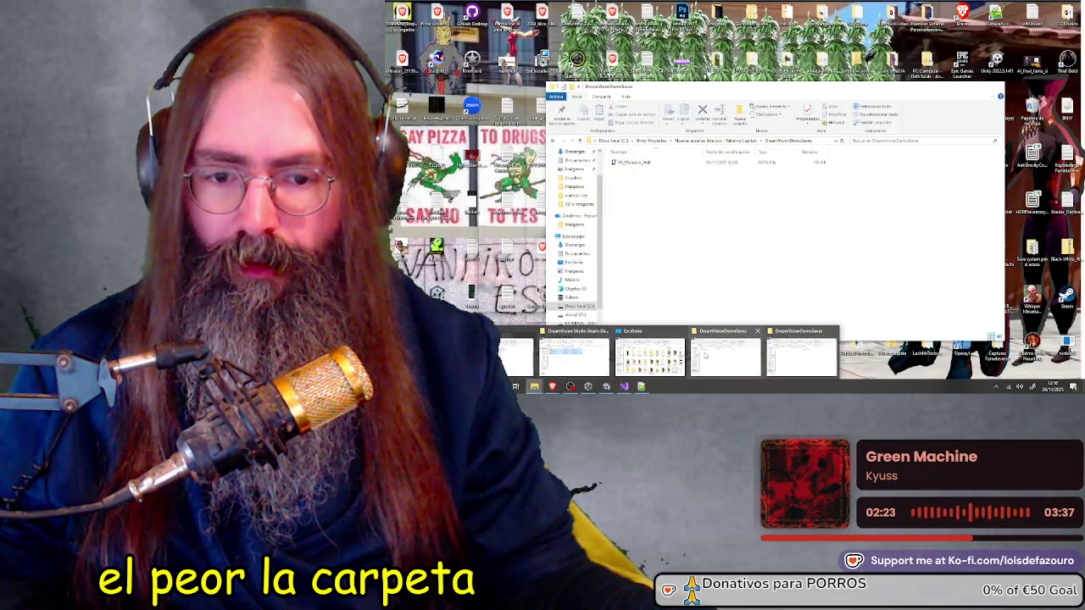
mouse_move(552, 363)
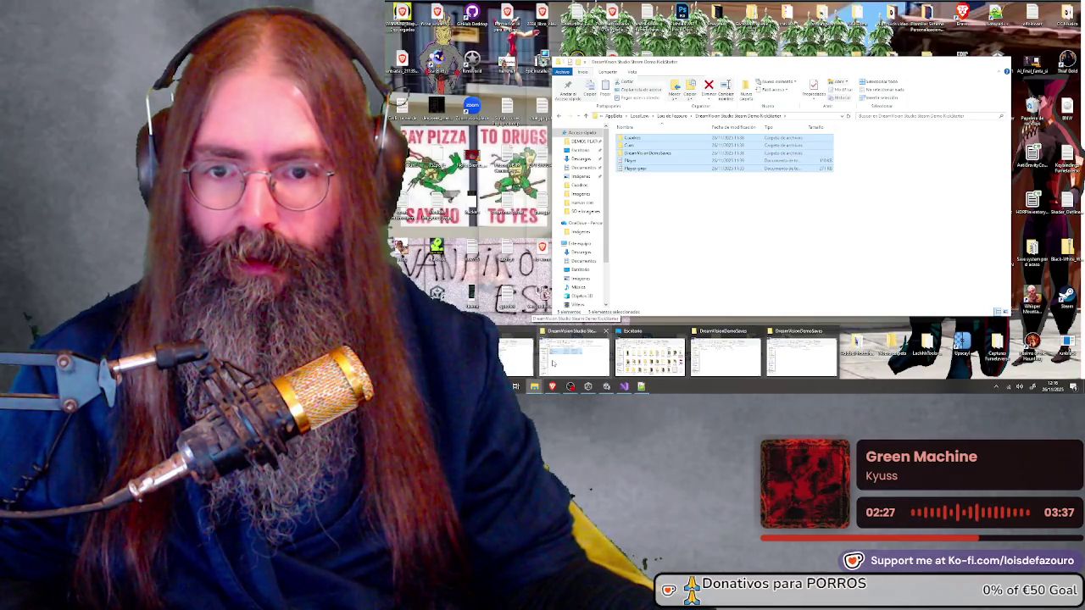
left_click(558, 363)
left_click(651, 253)
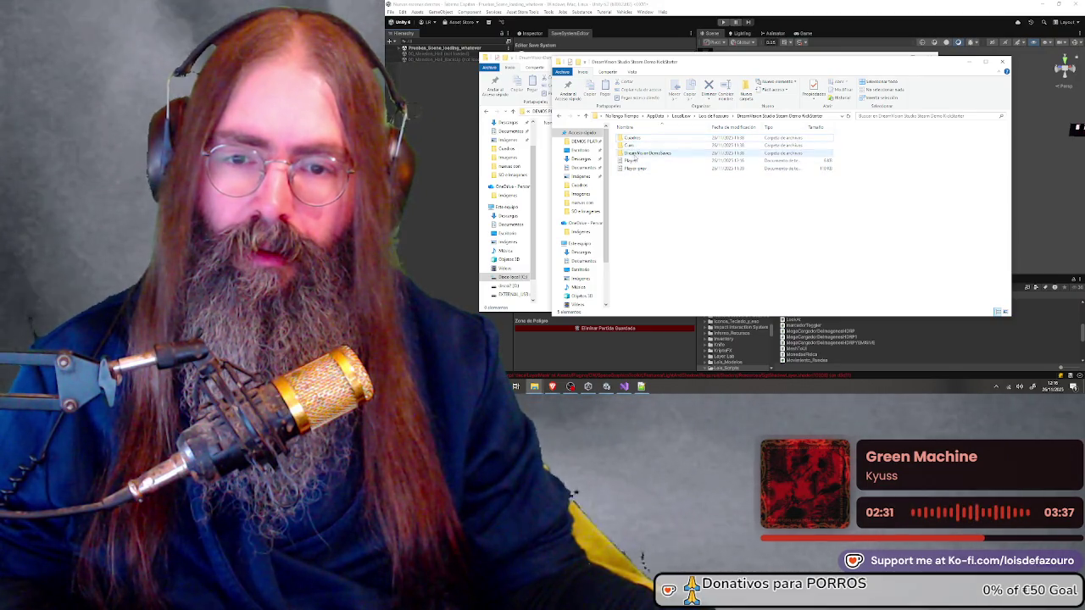
double_click(643, 153)
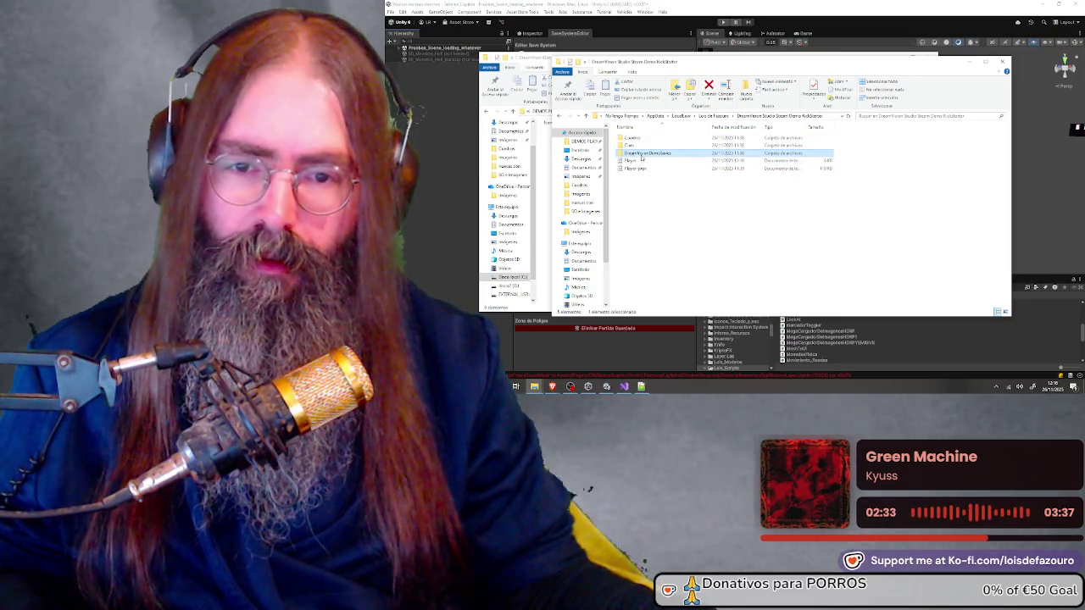
Arrange both windows and select the two JSON save files in AppData's DreamVisionDemoSaves
key("BackSpace")
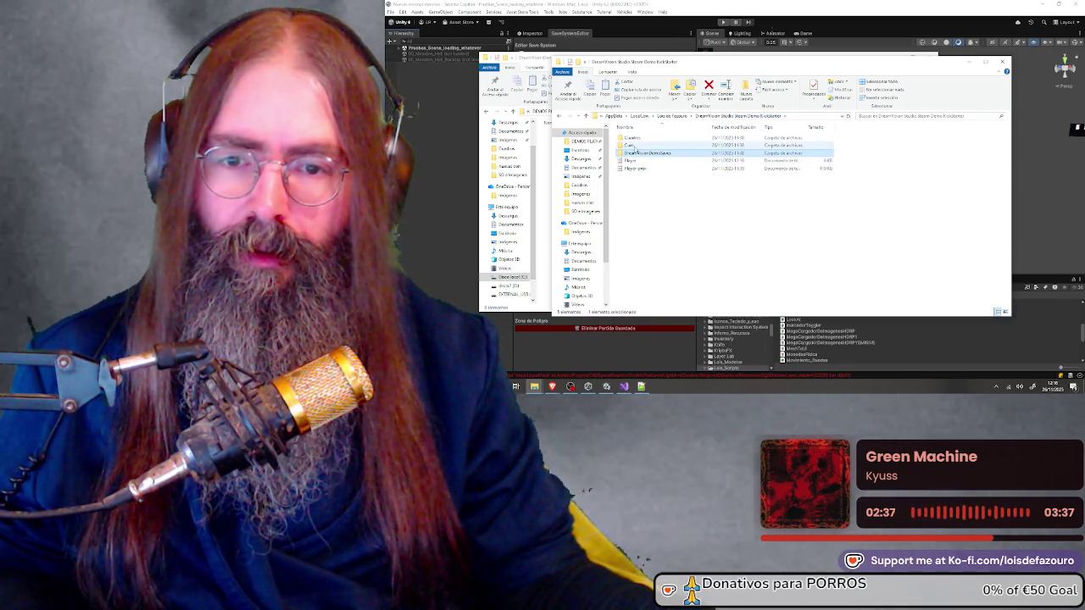
double_click(635, 150)
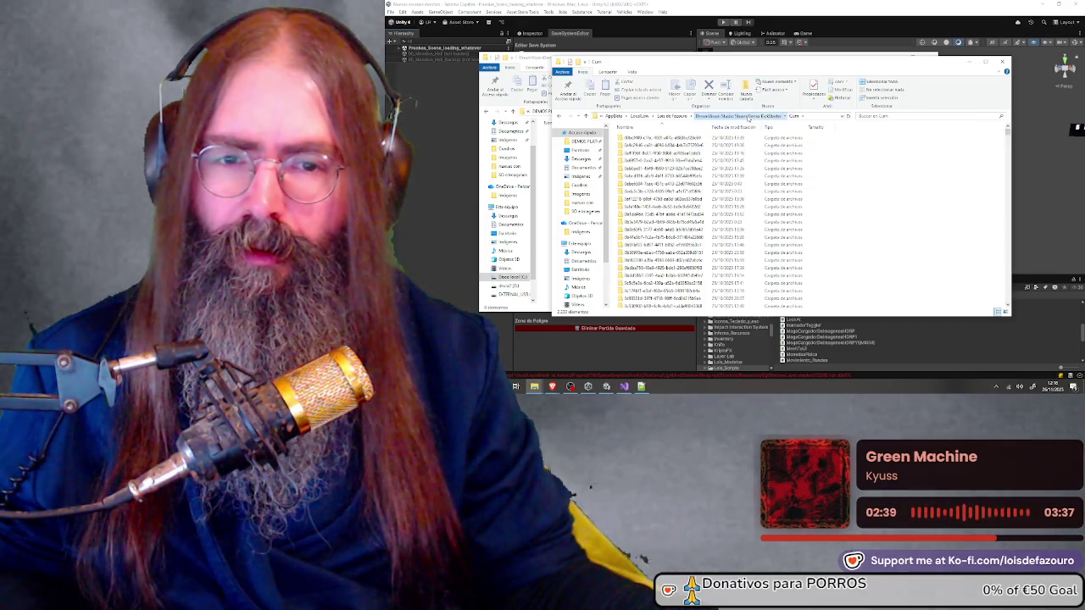
key("BackSpace")
left_click(651, 154)
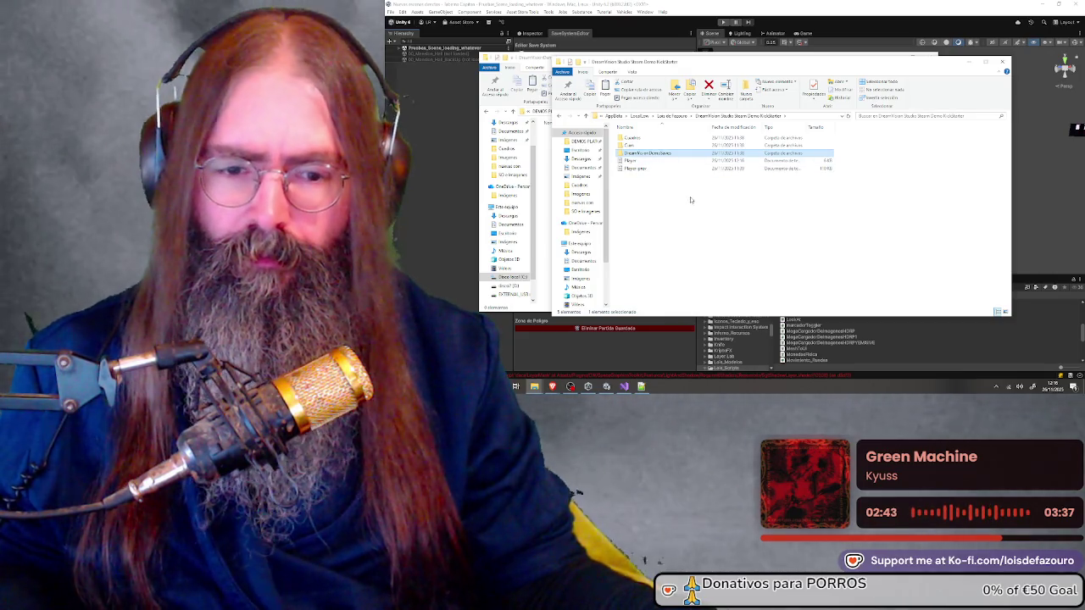
left_click_drag(631, 63, 699, 144)
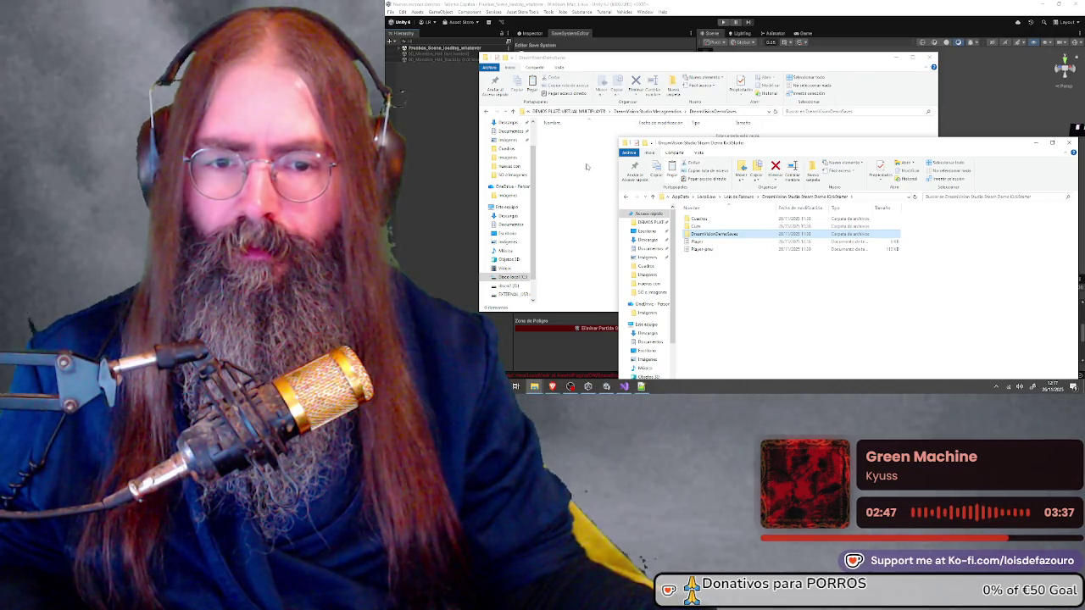
double_click(716, 234)
left_click_drag(738, 278, 709, 224)
Paste both JSON saves into the build's DreamVisionDemoSaves, then select the game executable
left_click(582, 189)
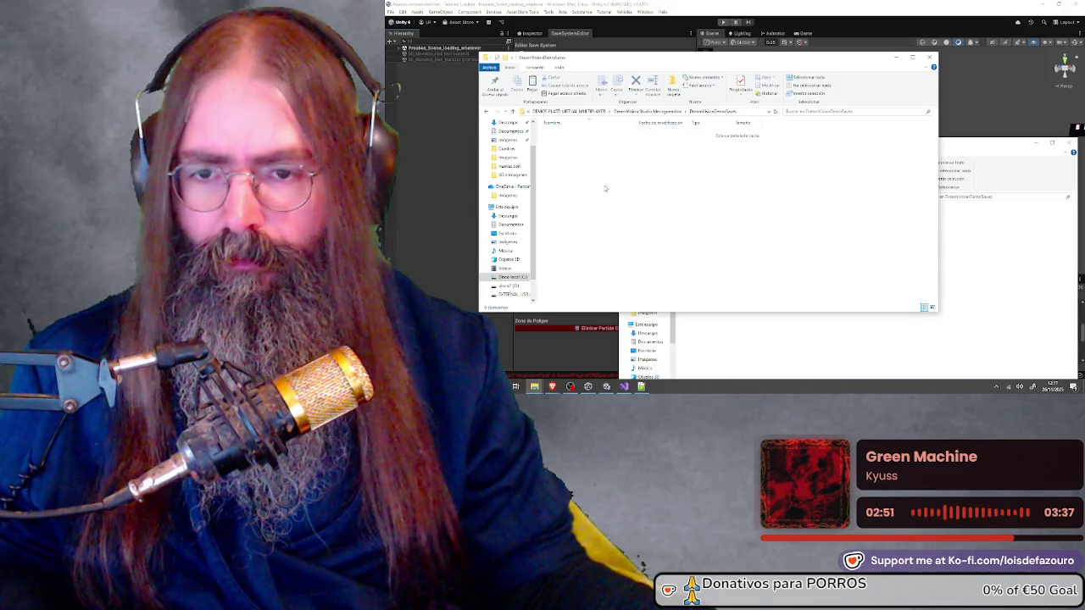
key("ctrl+v")
left_click(612, 314)
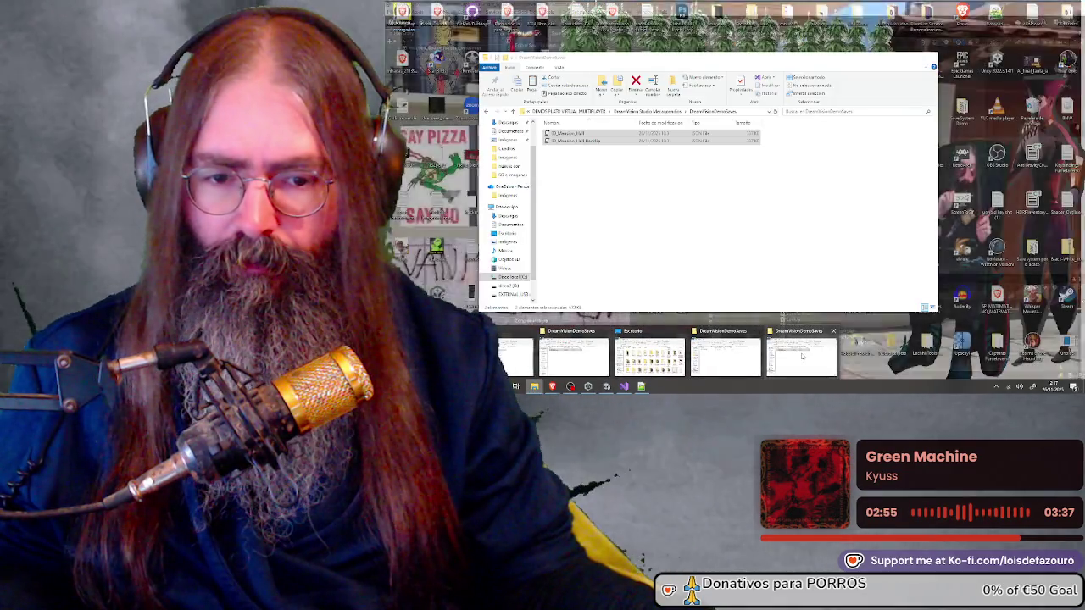
left_click(741, 352)
left_click(638, 113)
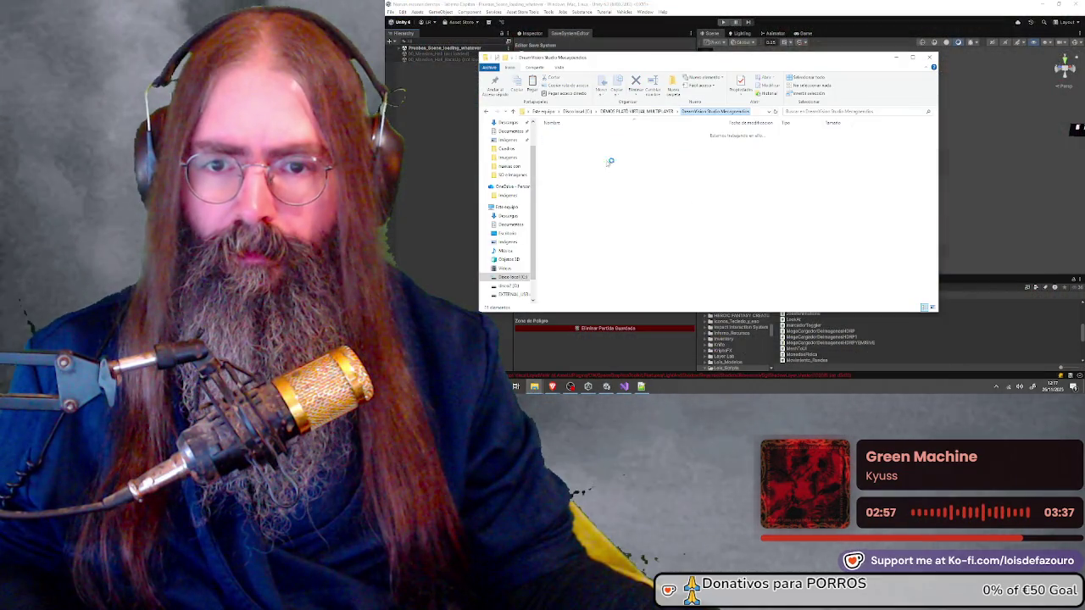
left_click(584, 243)
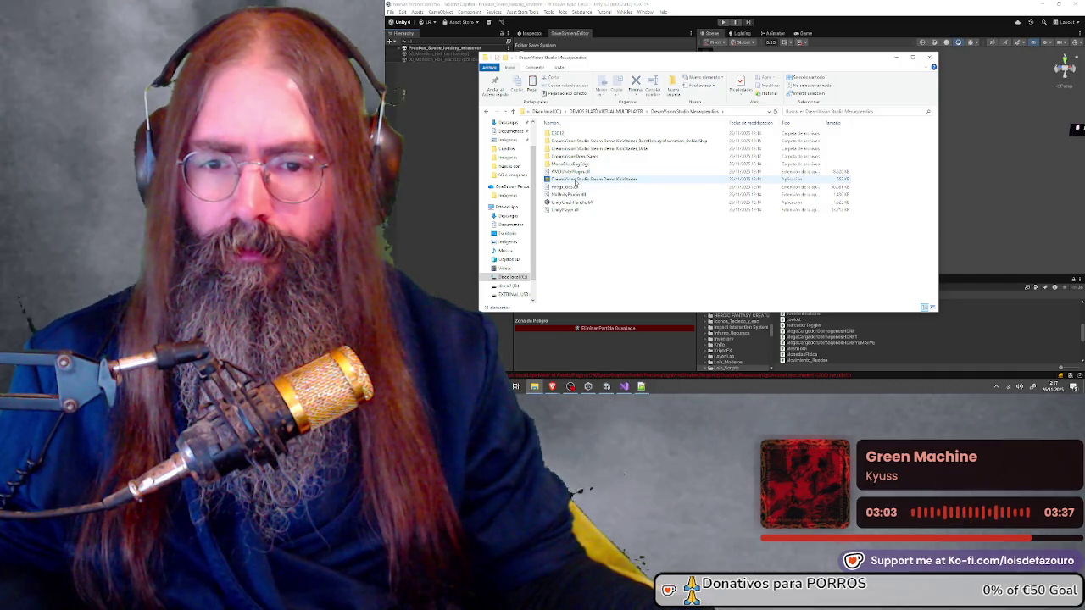
left_click(577, 182)
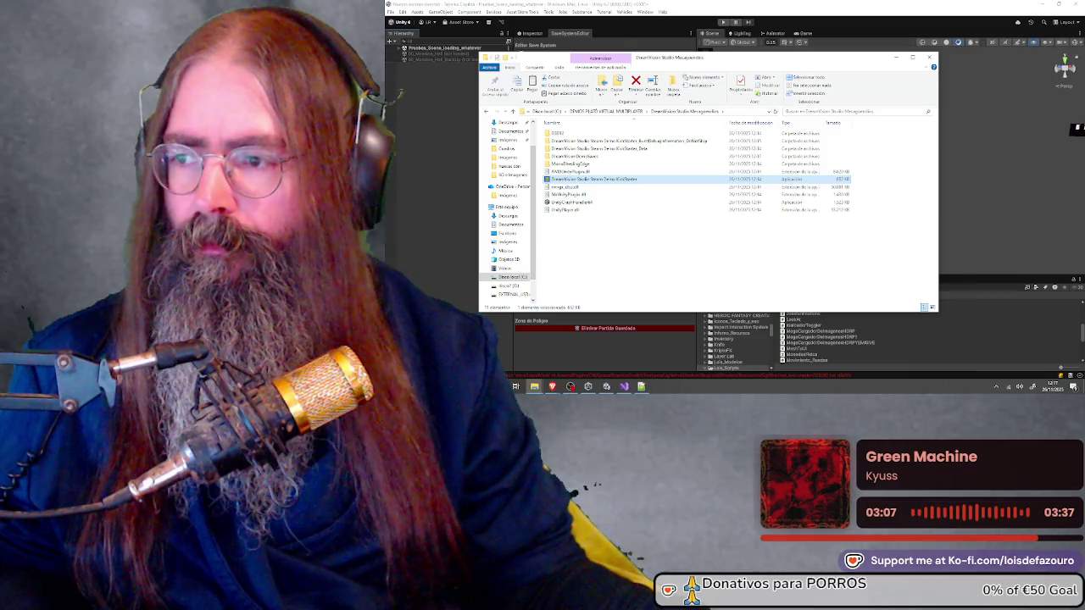
Launch the build, start Demo Dream, and open a picture frame's image picker
key("Return")
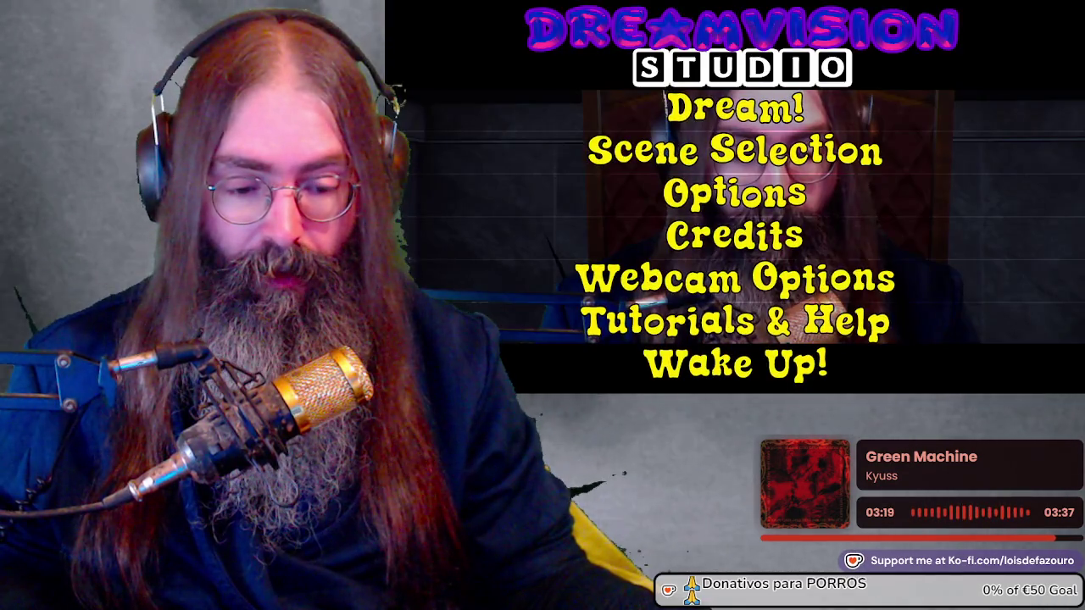
left_click(795, 168)
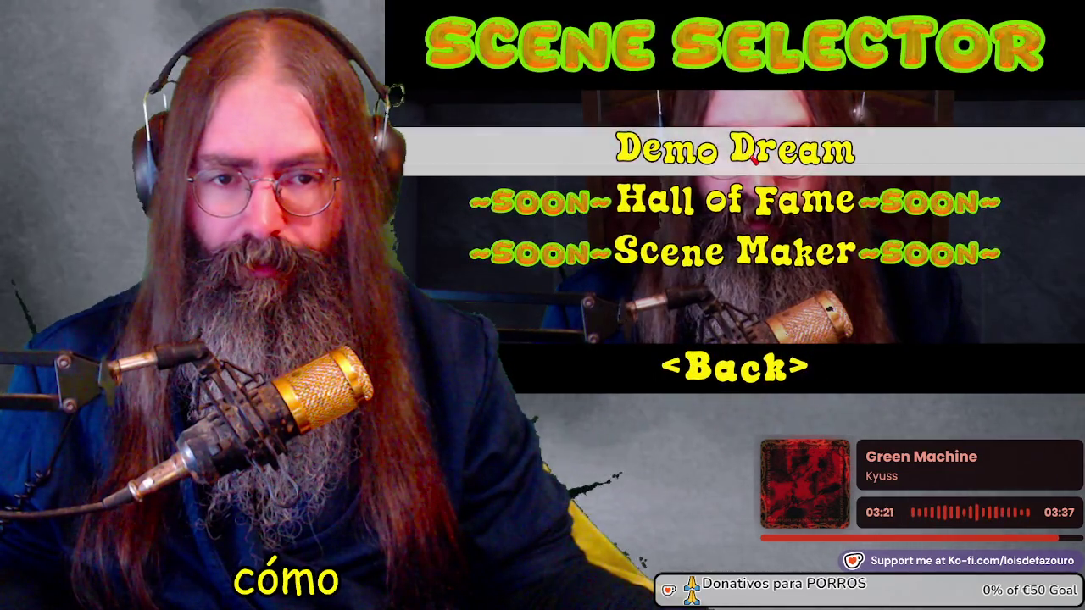
left_click(751, 157)
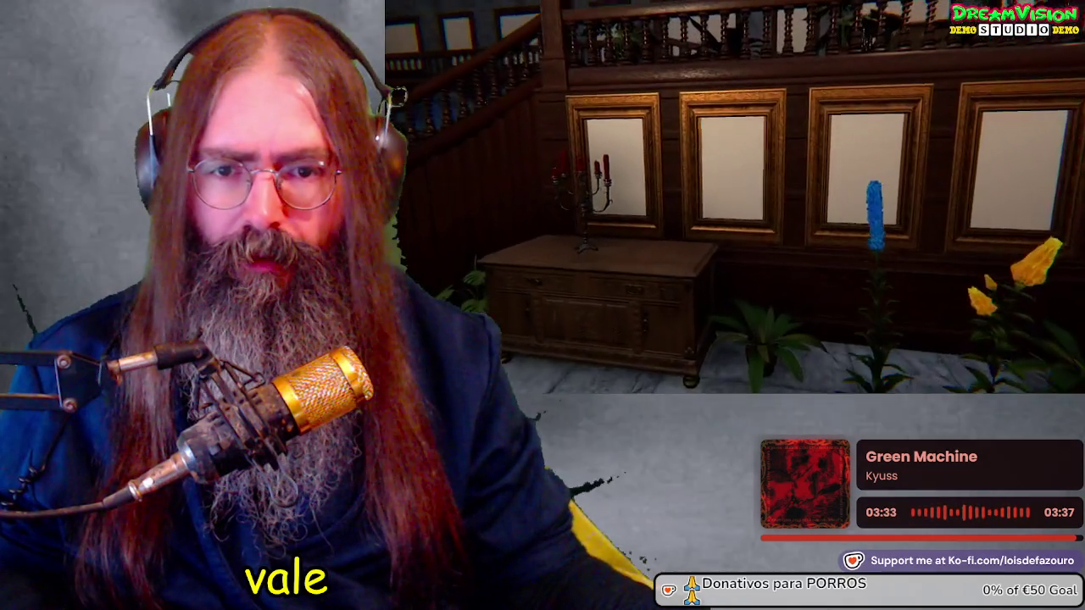
key("e")
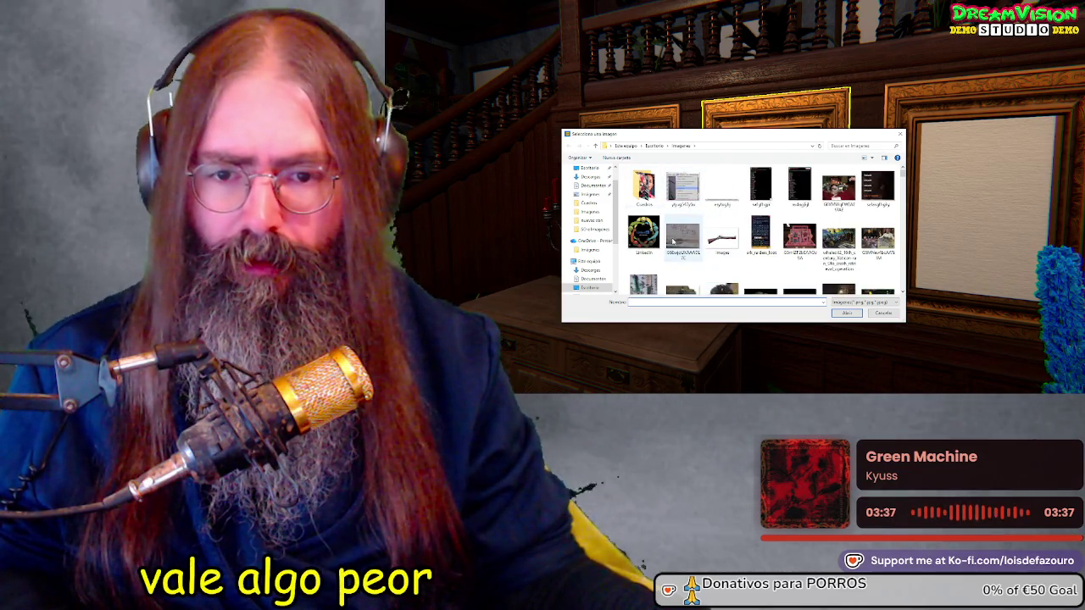
Scroll through the Imágenes folder and hang the chicken image in the central frame
scroll(736, 242, "down", 3)
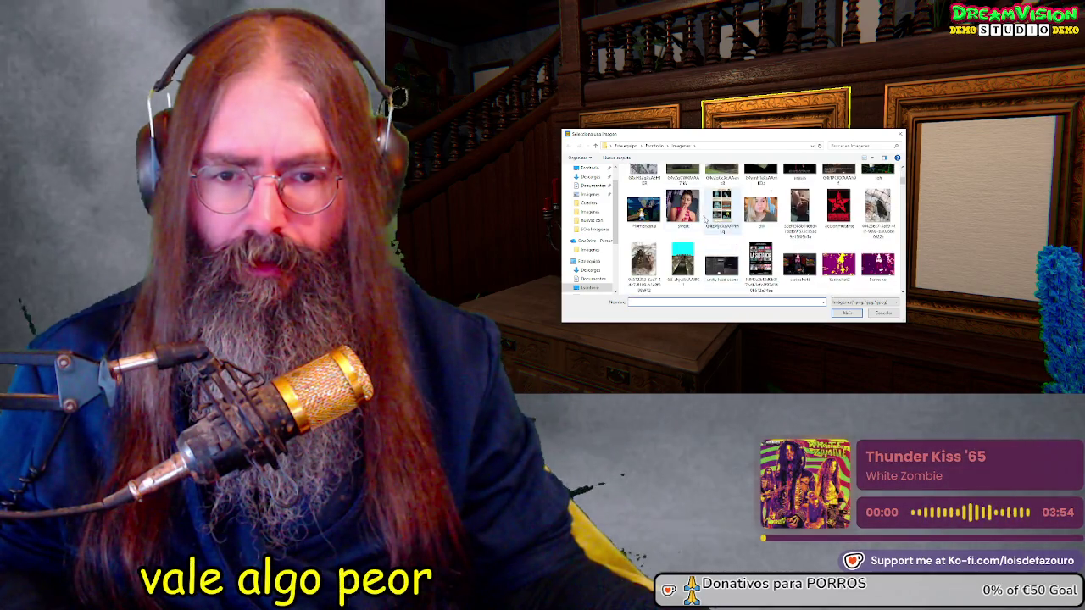
scroll(706, 220, "down", 2)
scroll(695, 226, "down", 3)
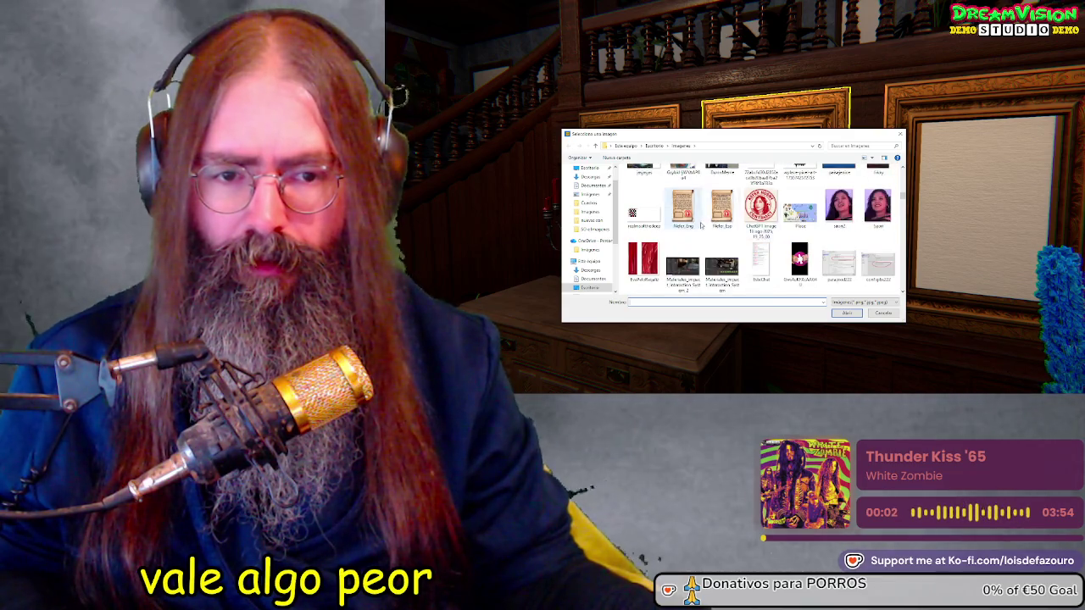
scroll(719, 231, "down", 3)
double_click(759, 195)
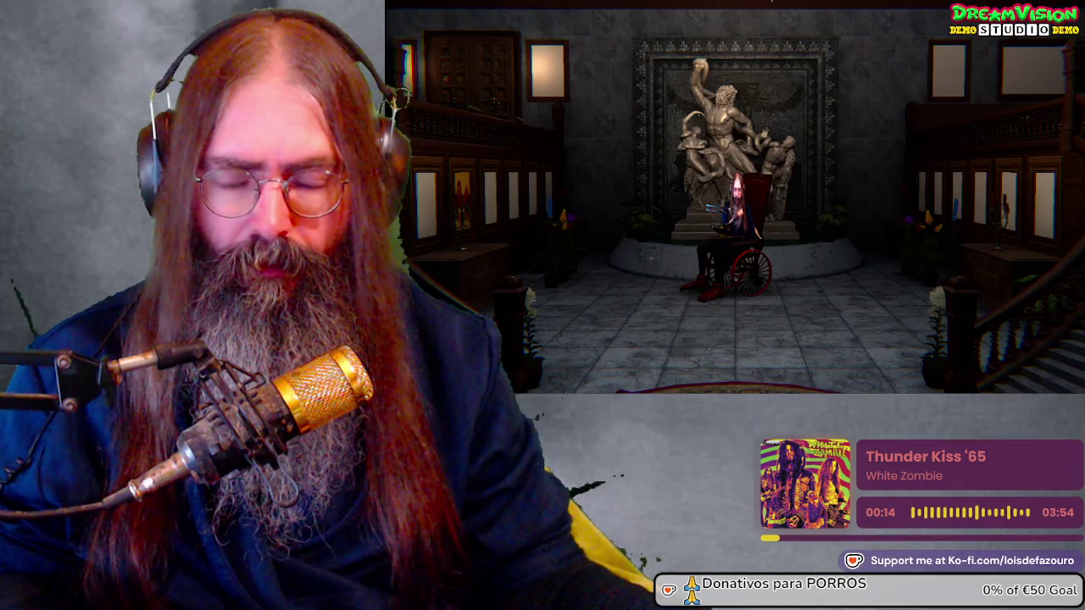
Leave the hall via Back and Wake Up!, then quit the game
key("Escape")
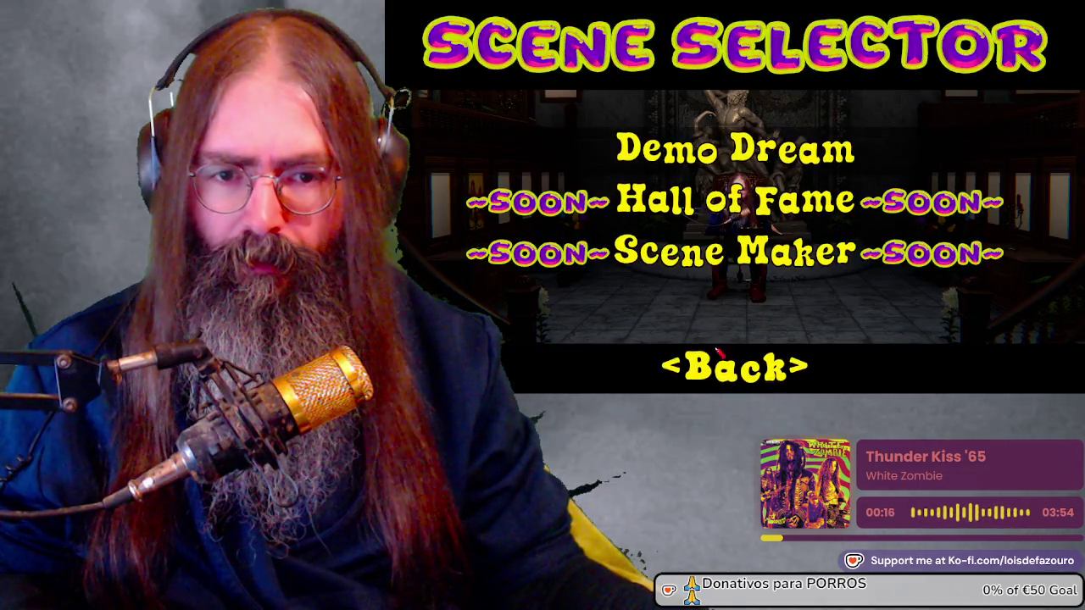
left_click(728, 369)
left_click(727, 370)
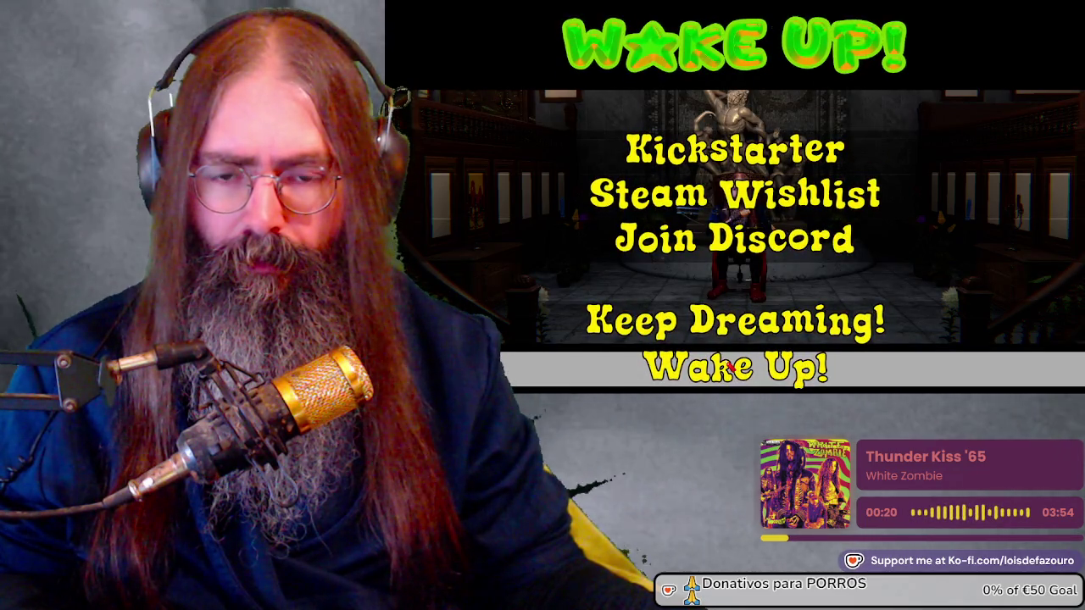
left_click(728, 367)
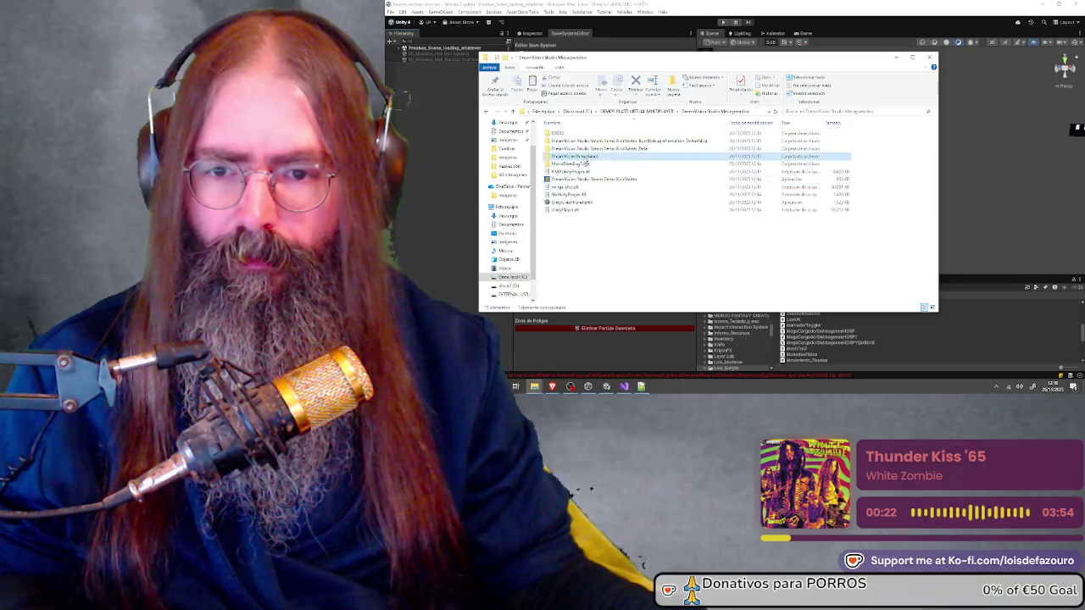
Check the build's DreamVisionDemoSaves and Cuadros folders, then minimize the window
double_click(581, 156)
double_click(580, 134)
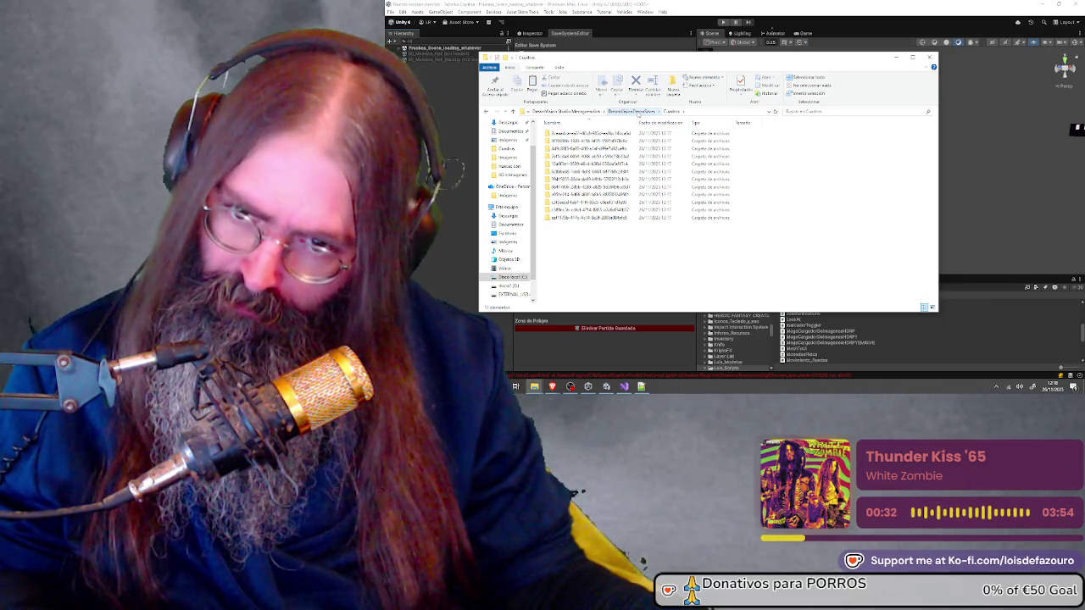
left_click(637, 112)
left_click(613, 218)
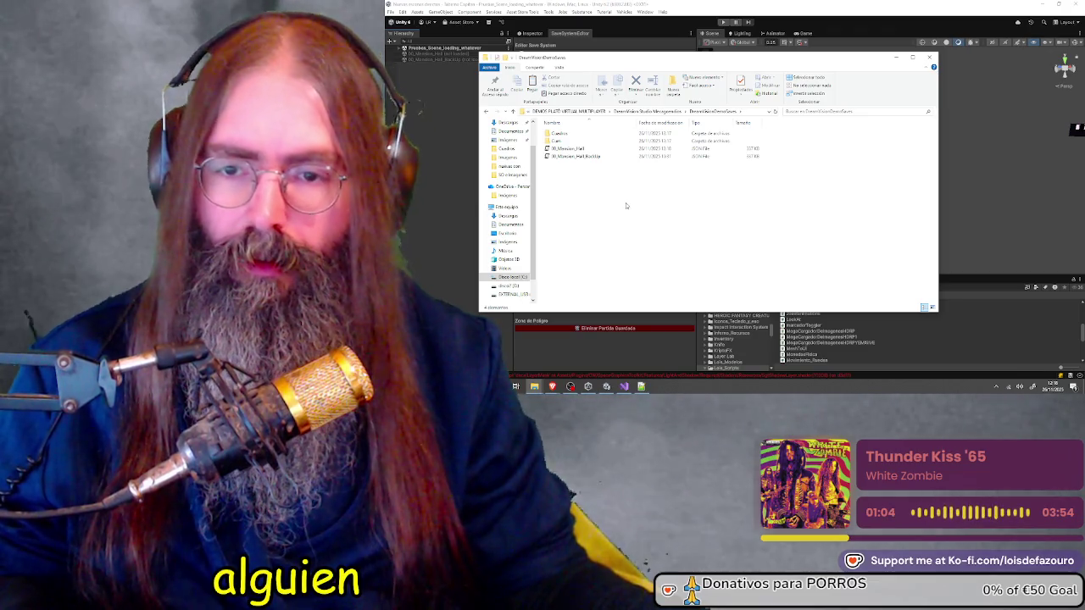
left_click(897, 60)
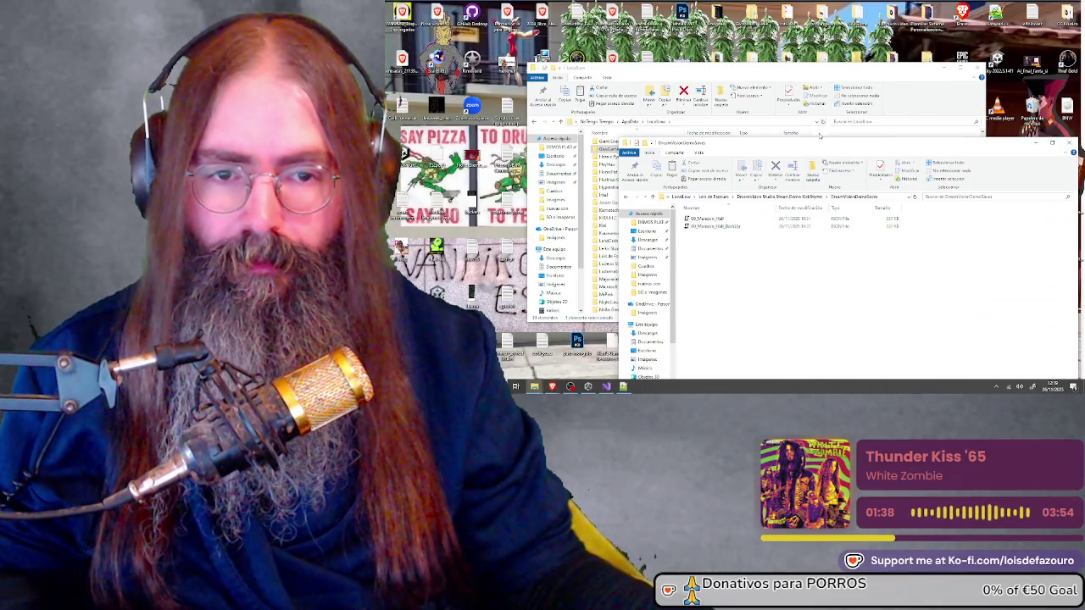
Close the LocalLow window, reopen the saves folder, go up and run DreamVision Studio
mouse_move(820, 140)
left_mouse_down()
mouse_move(729, 72)
mouse_move(685, 67)
mouse_move(669, 137)
left_mouse_up()
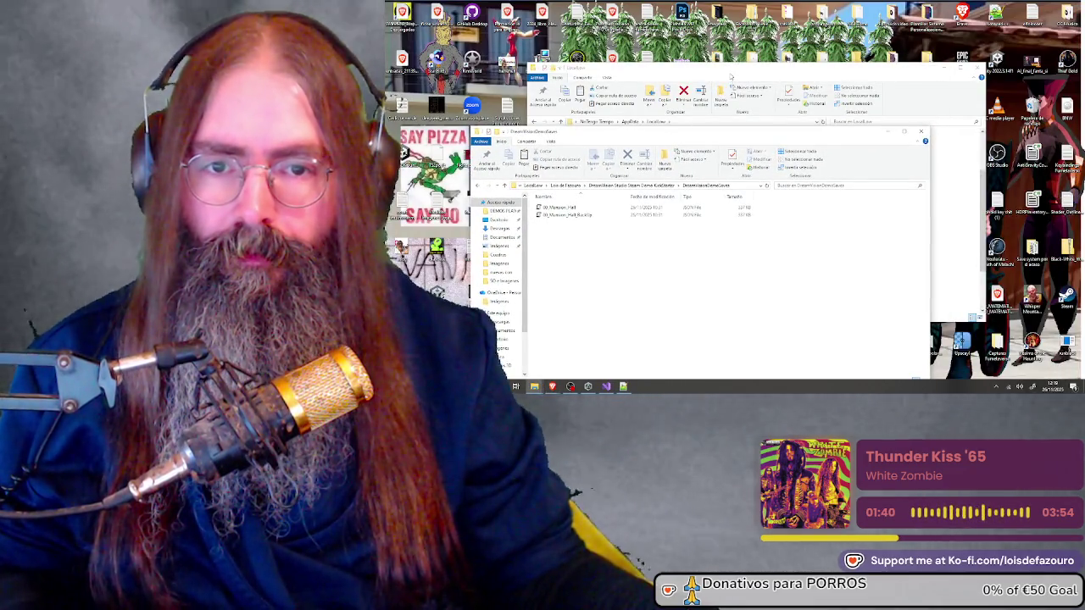
left_click(644, 148)
left_click(977, 68)
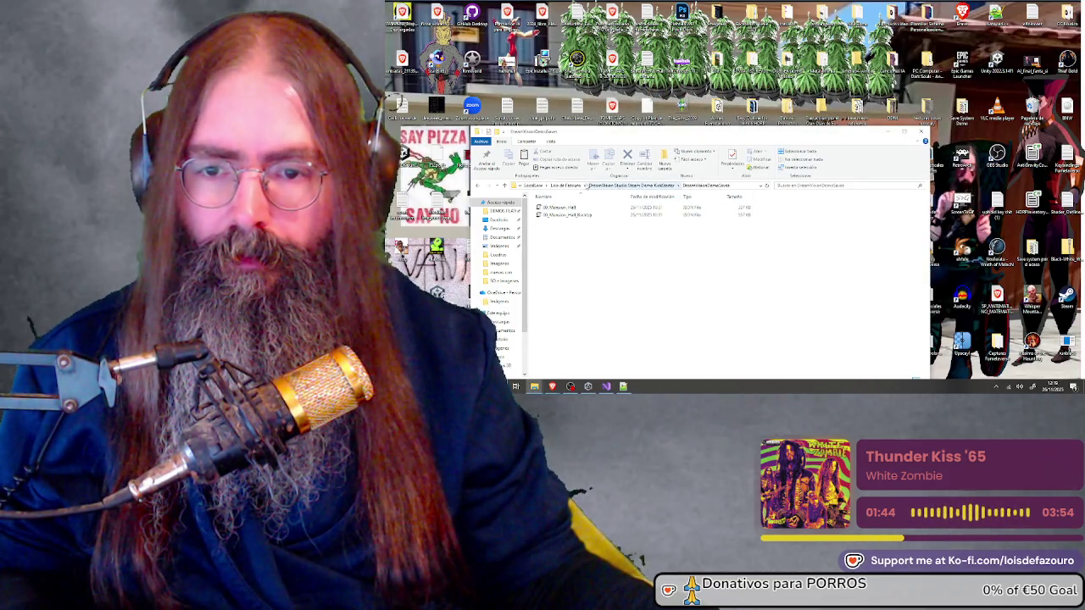
left_click(921, 130)
mouse_move(535, 387)
left_click(651, 351)
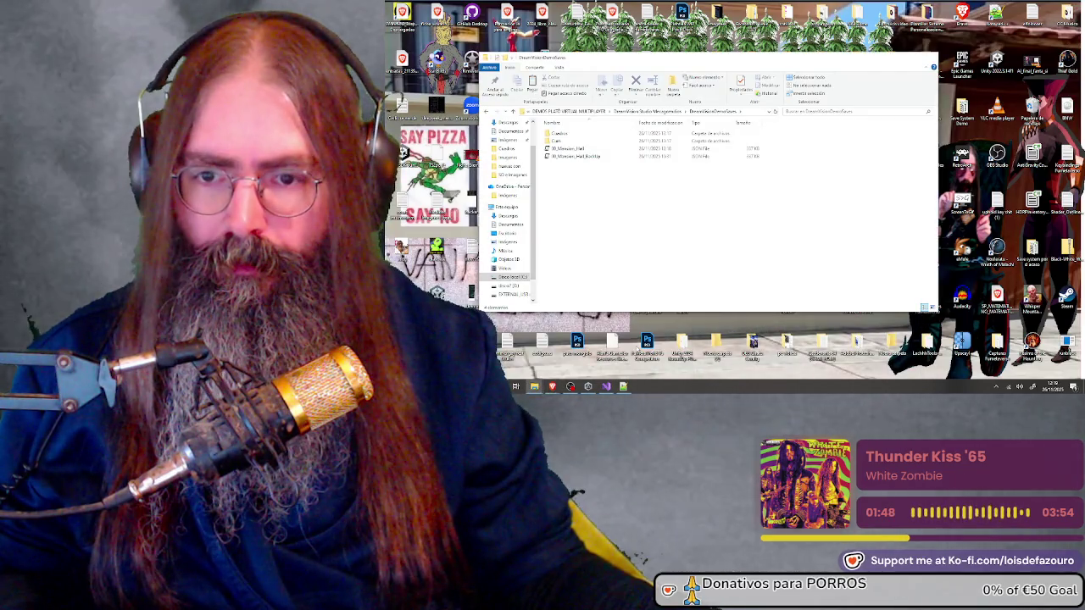
left_click(648, 111)
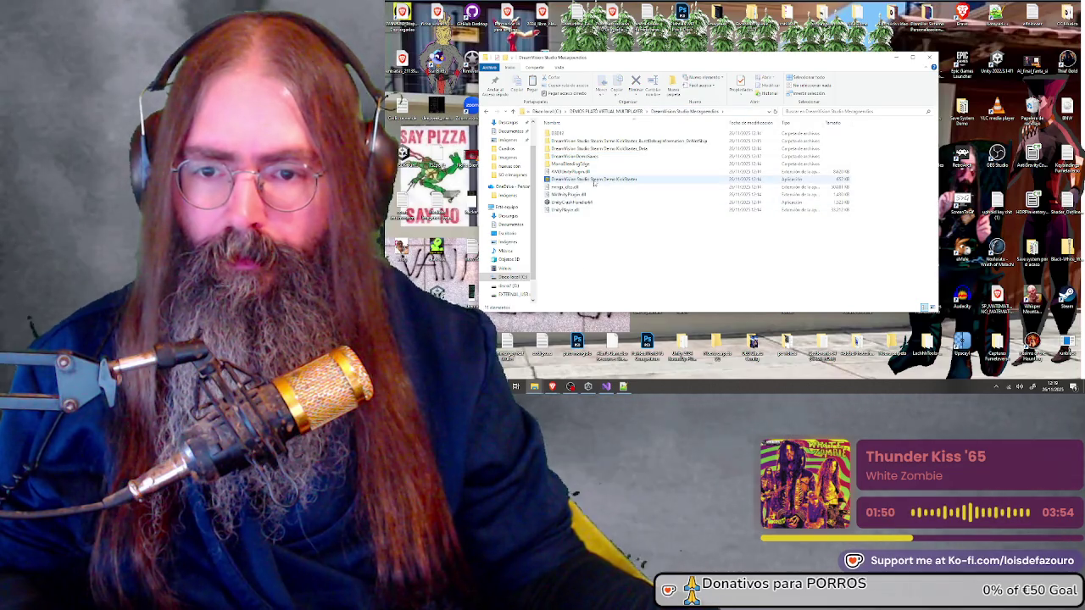
left_click(598, 179)
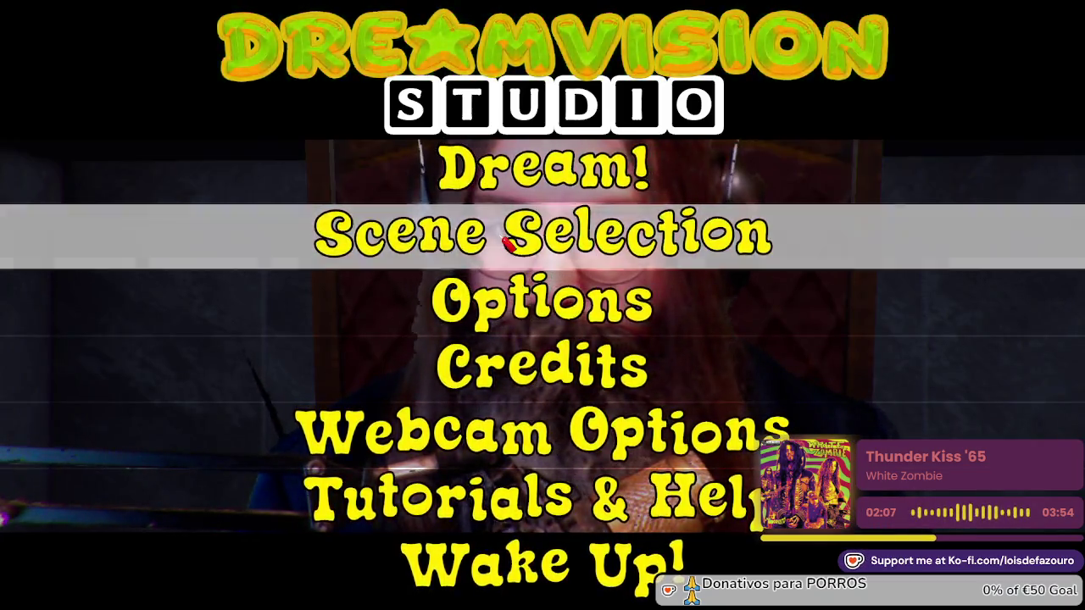
Open Scene Selection from the main menu and start Demo Dream
left_click(504, 227)
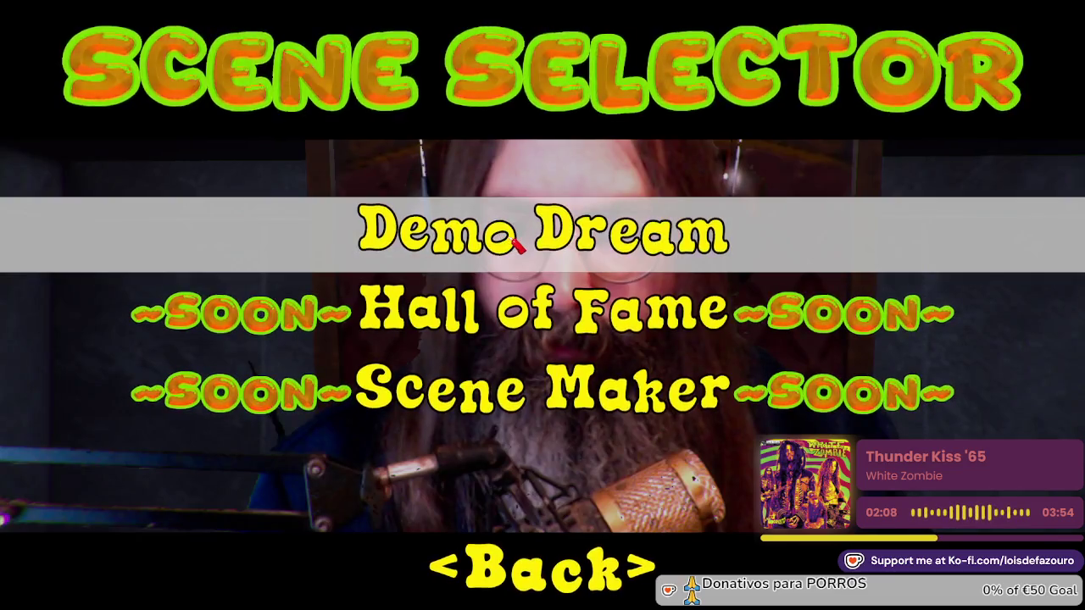
left_click(514, 242)
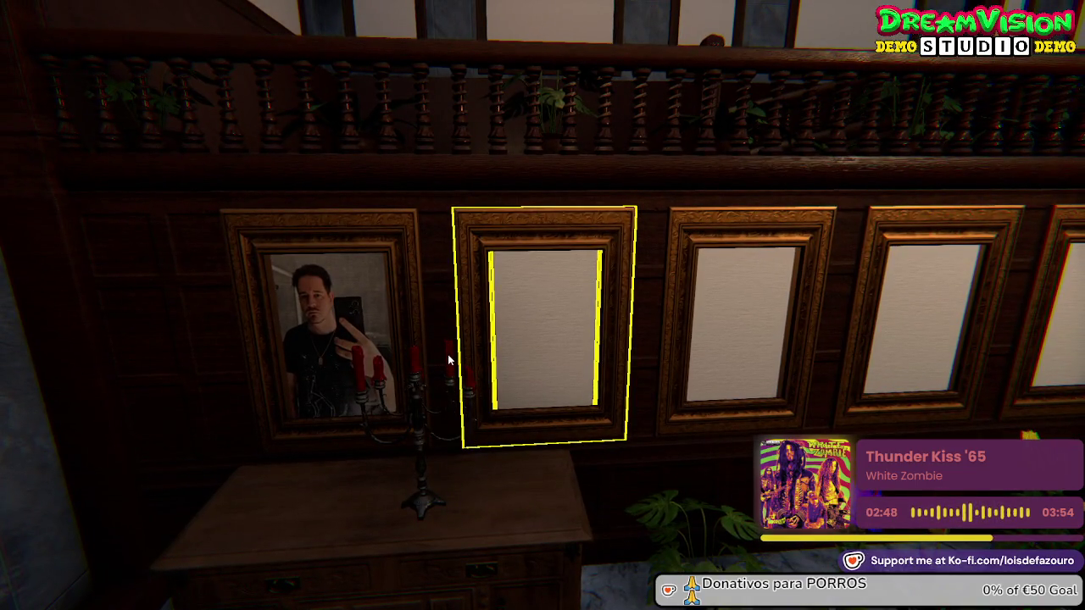
Fill the empty hall frames and the corner frame with saved portraits, walking forward
left_click(447, 354)
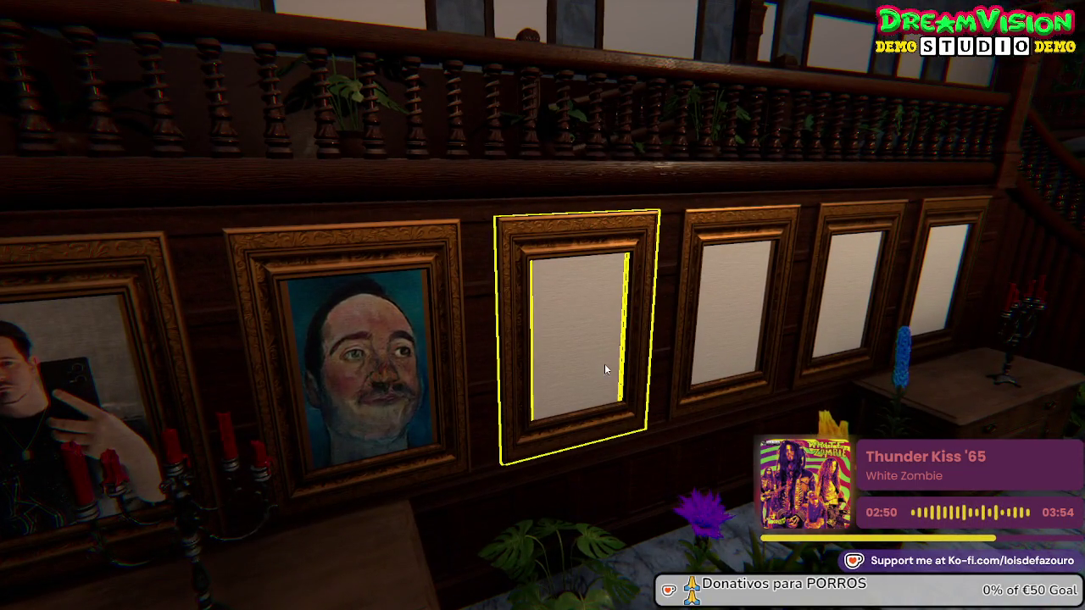
left_click(648, 357)
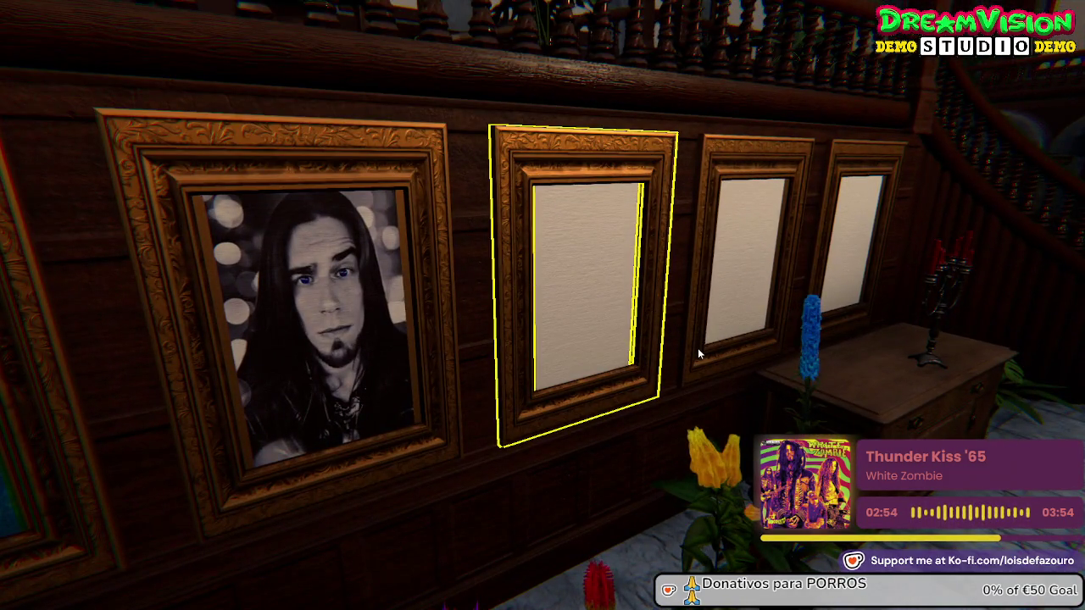
left_click(701, 349)
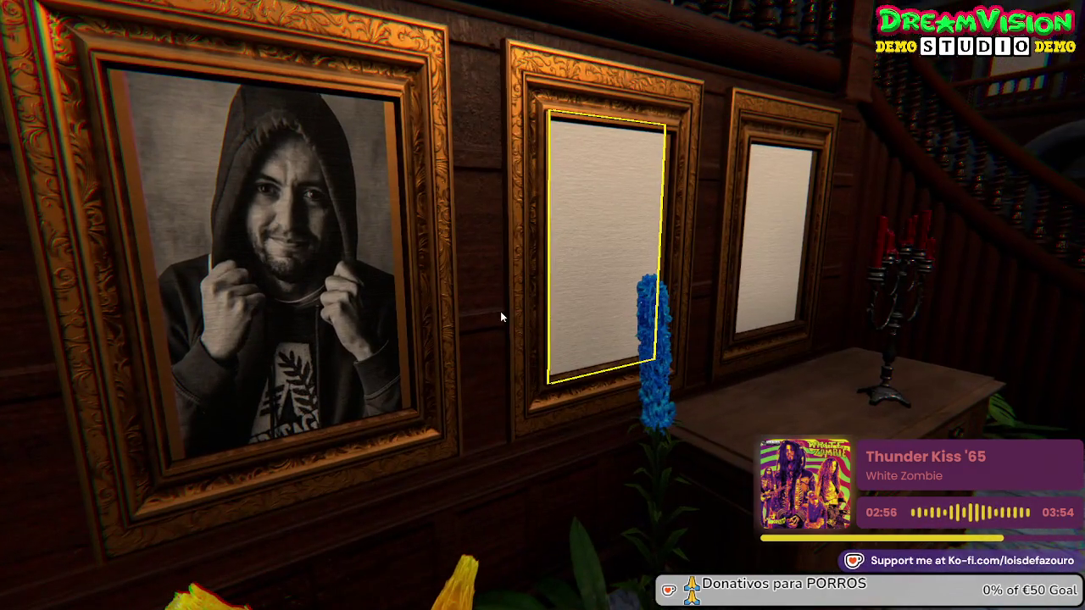
left_click(763, 346)
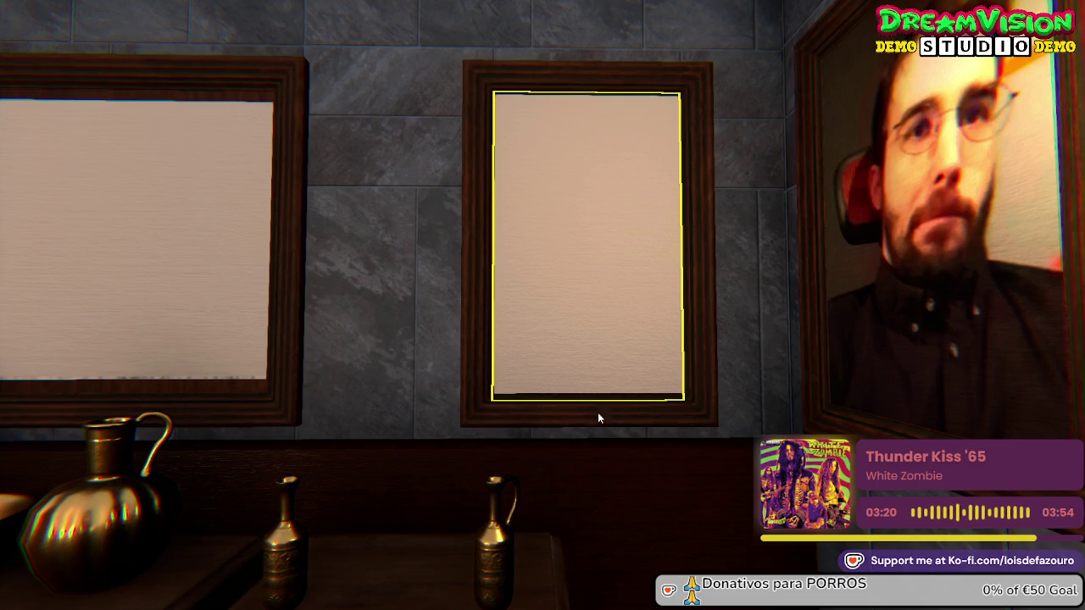
left_click(653, 416)
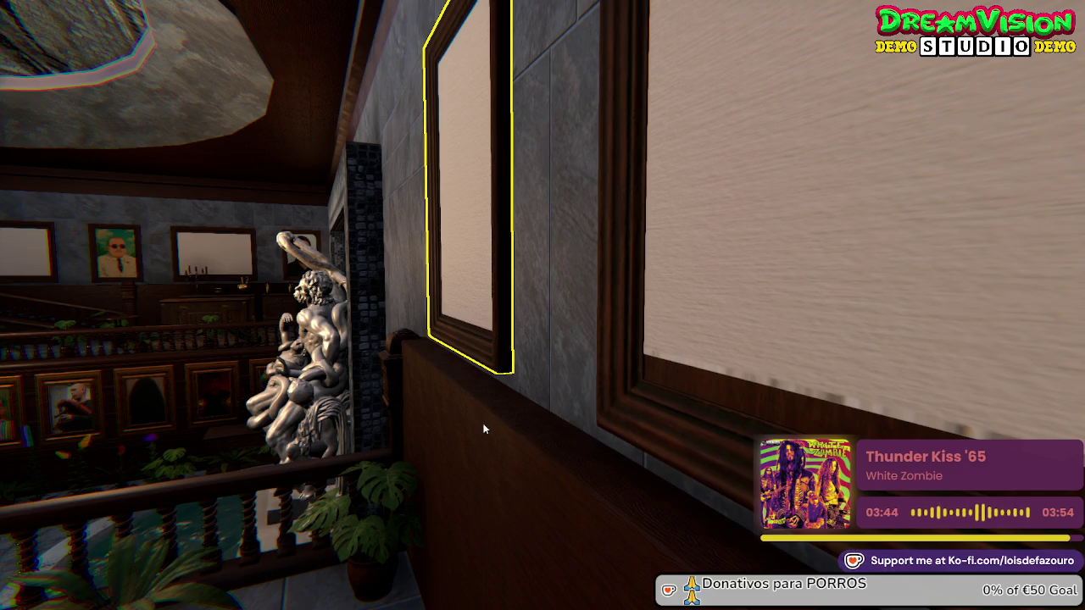
key("w")
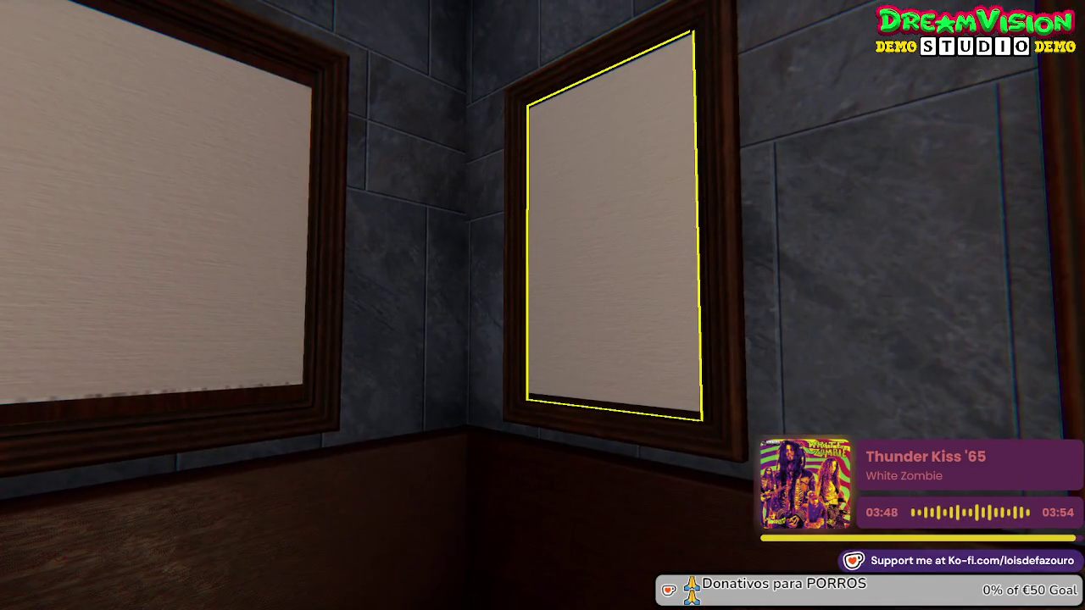
left_click(694, 414)
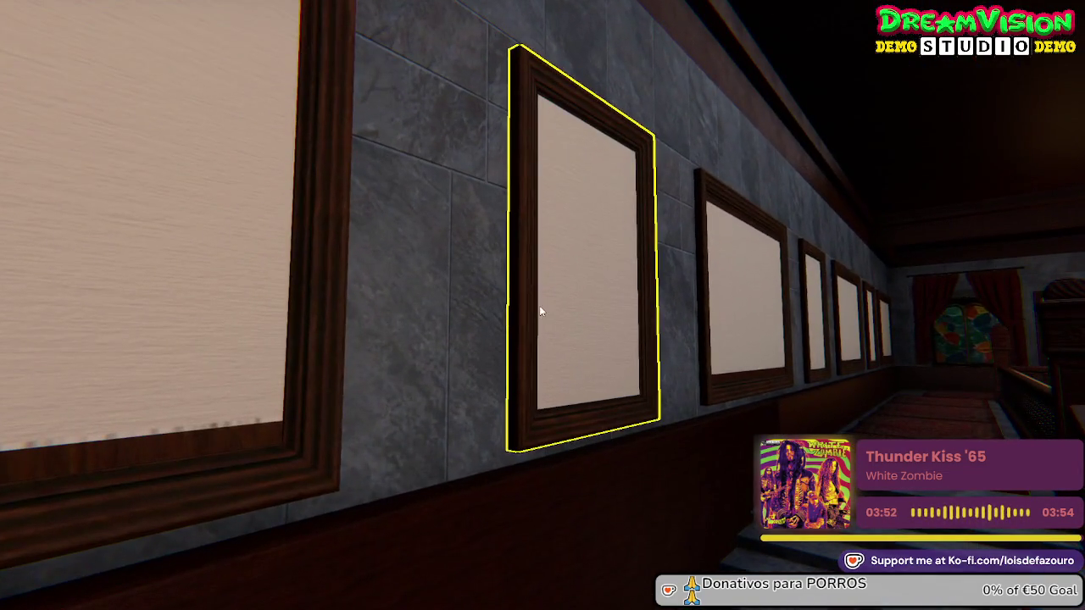
key("w")
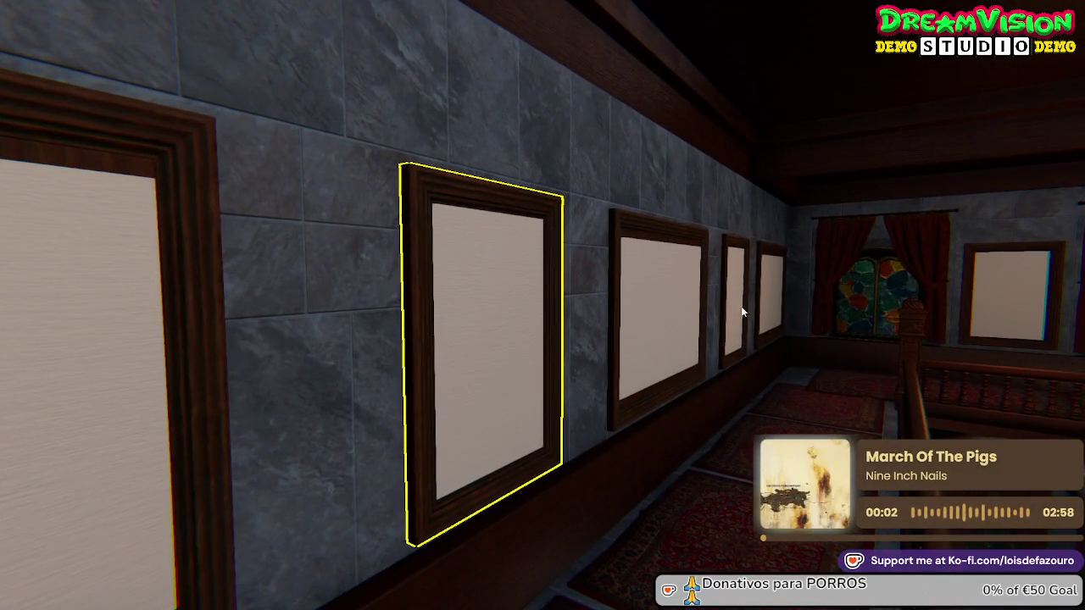
Walk the upper corridor filling frames with portraits, up to the one beside the stained-glass window
key("w")
left_click(649, 279)
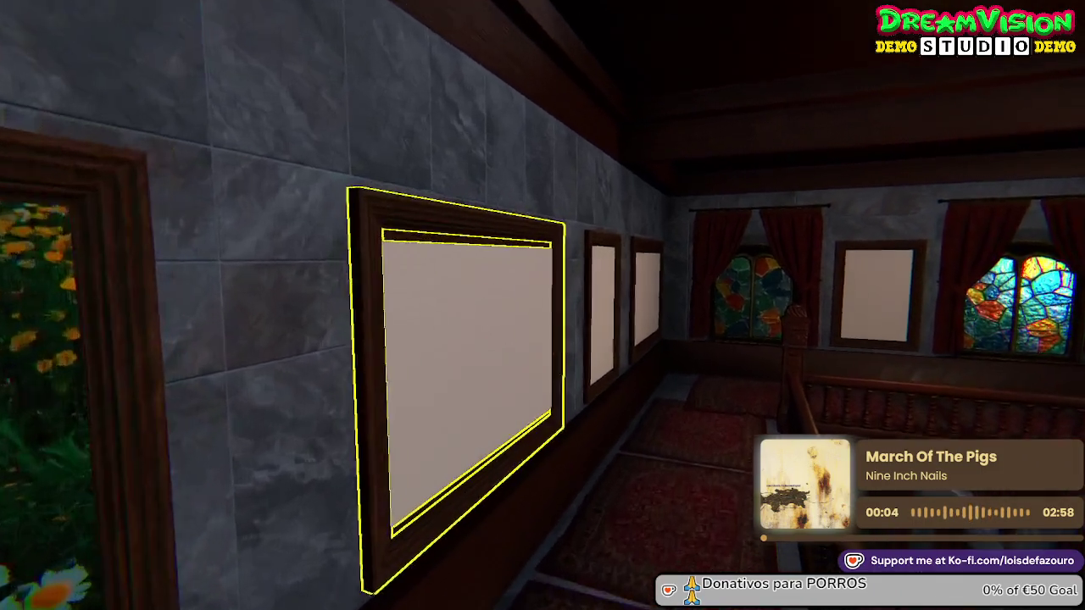
key("w")
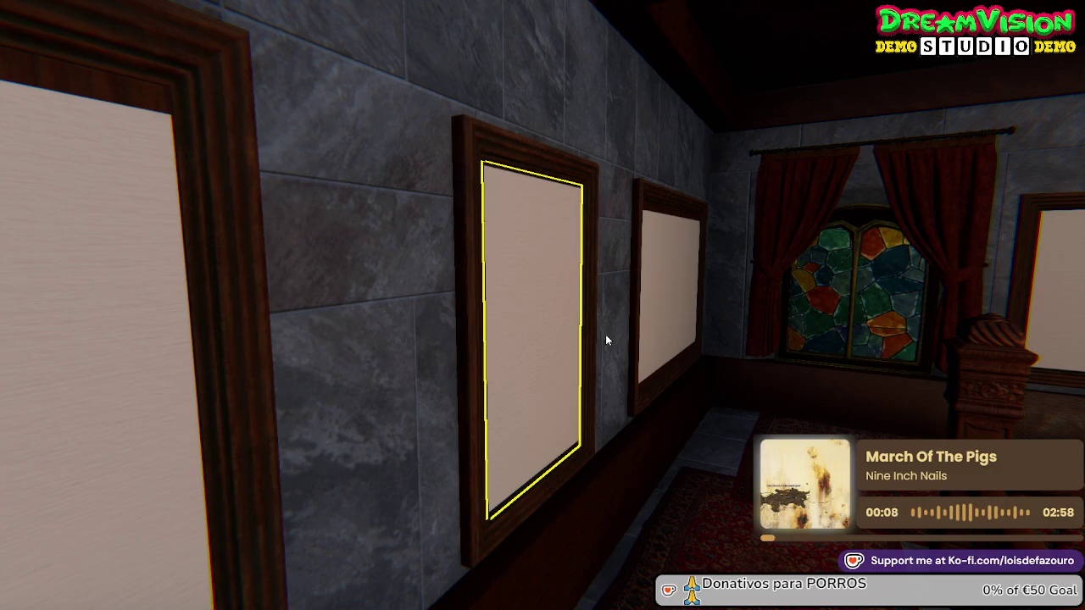
left_click(636, 339)
key("w")
key("w")
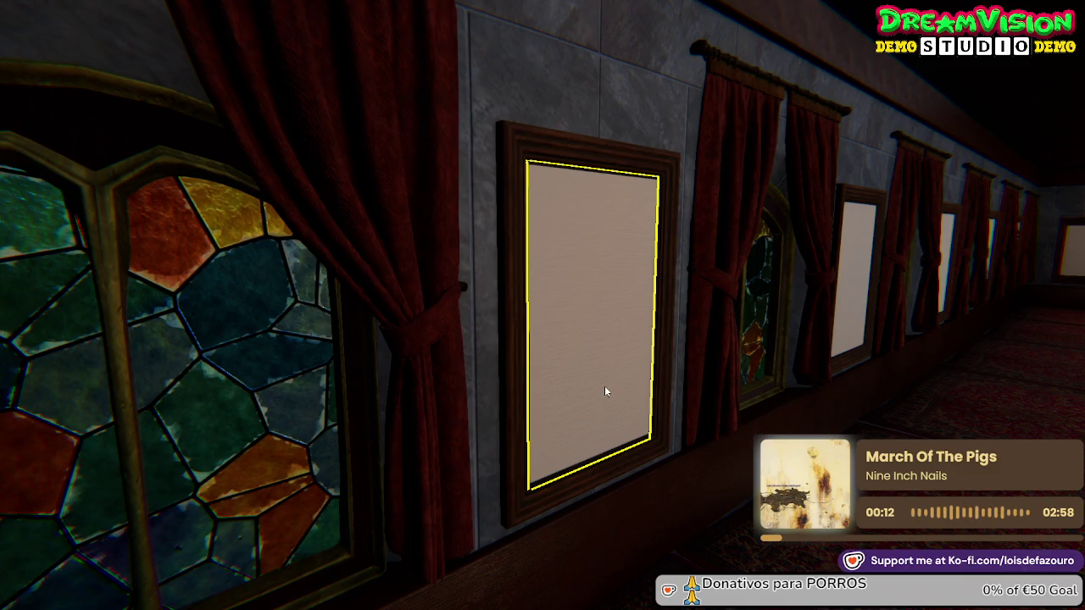
left_click(520, 415)
key("w")
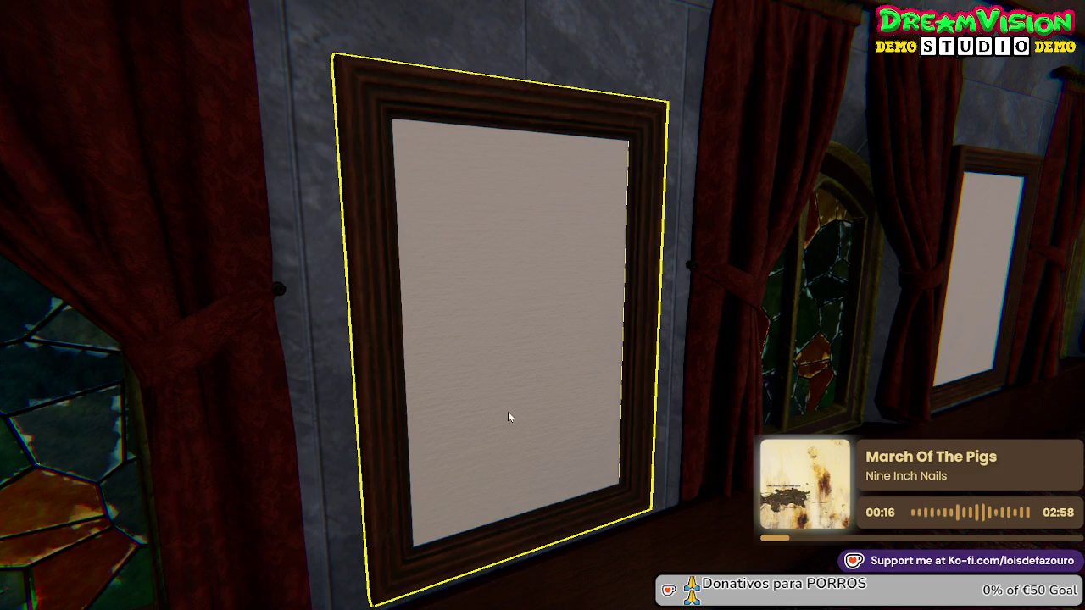
left_click(522, 416)
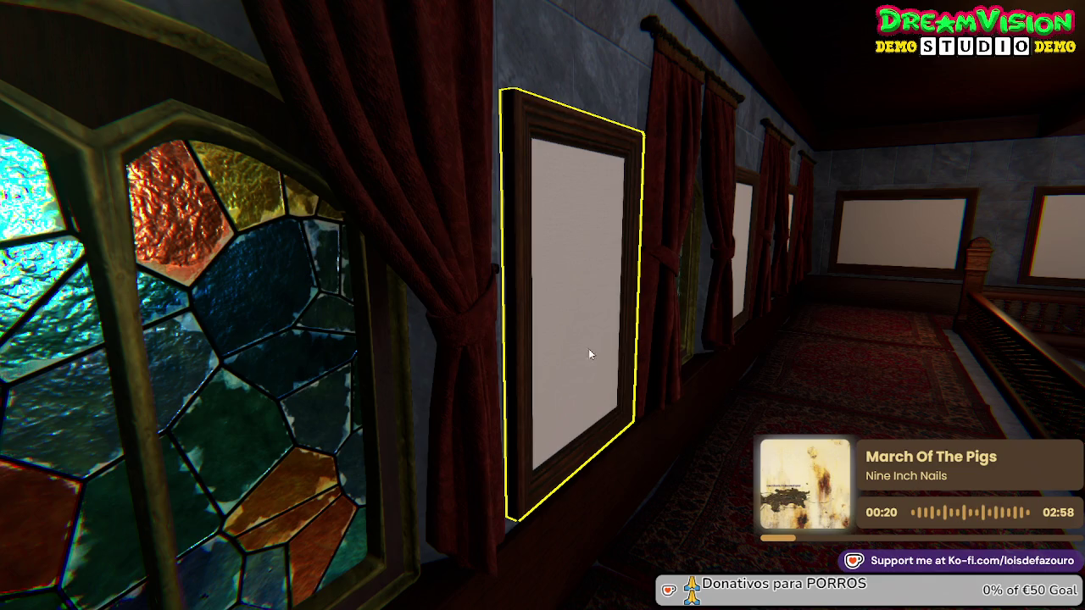
left_click(588, 348)
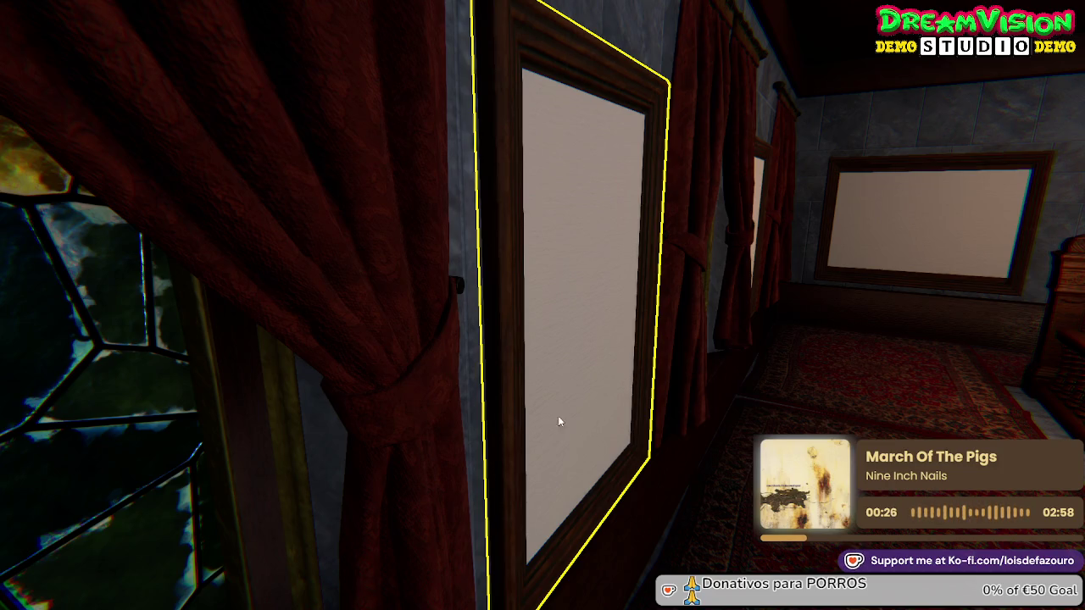
left_click(536, 412)
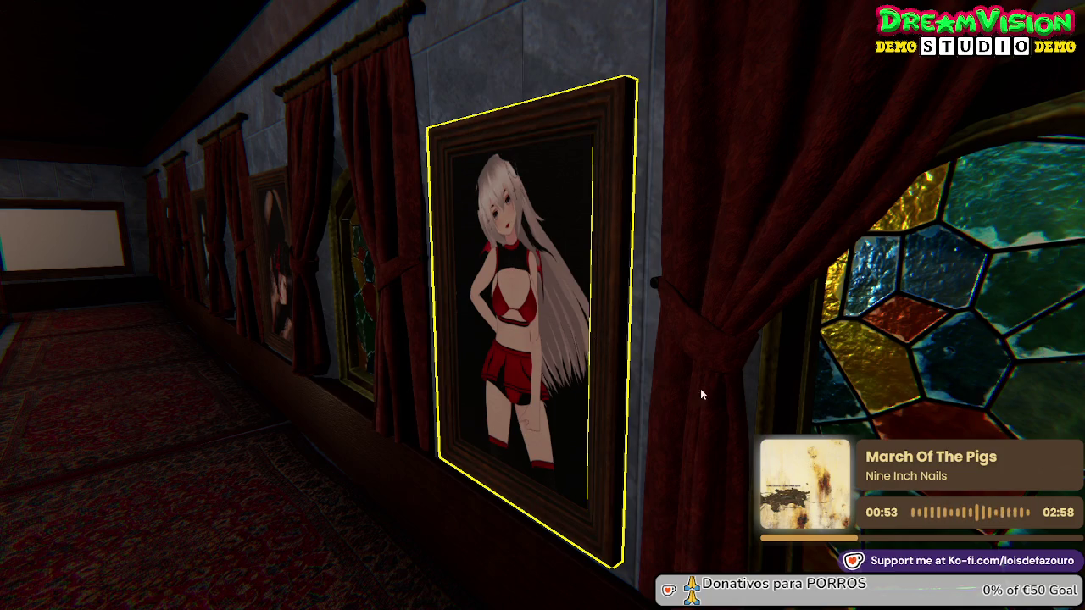
Hang the Quake poster and the skull poster in the outlined corridor frames
left_click_drag(703, 318, 974, 322)
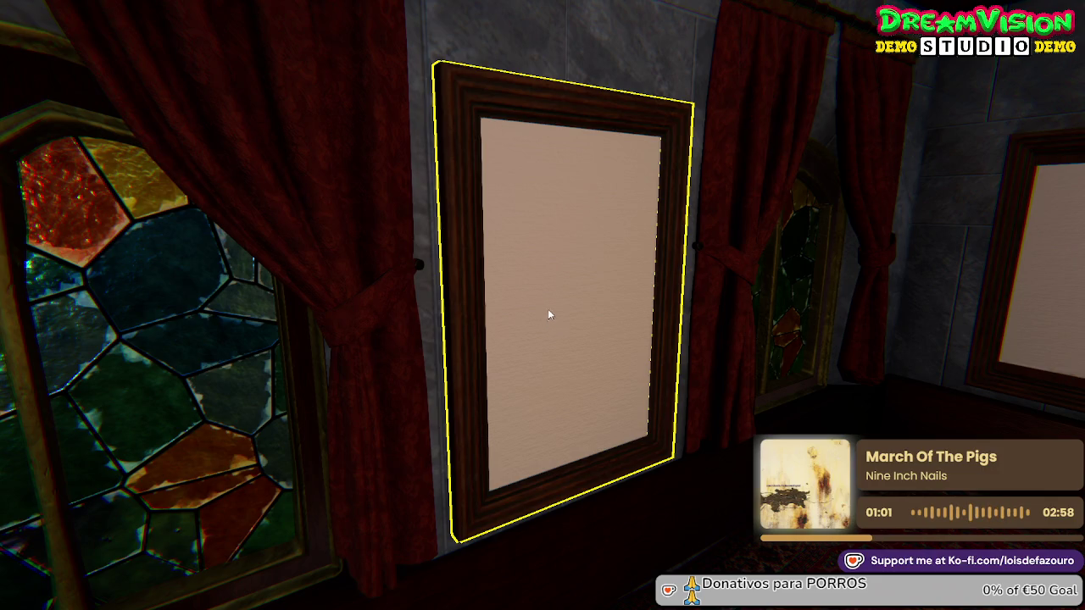
left_click_drag(637, 320, 313, 322)
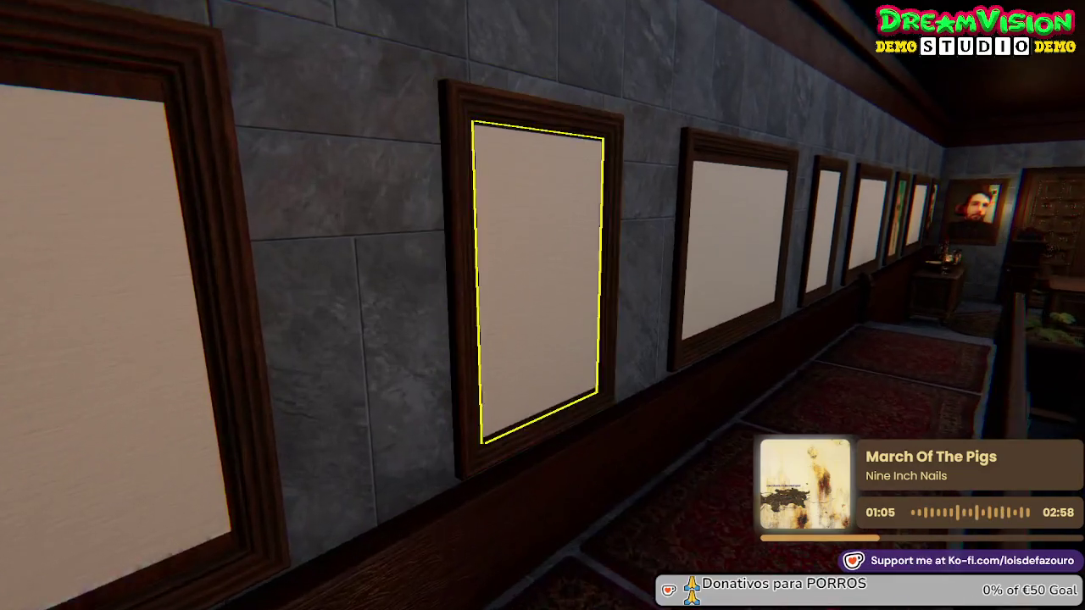
key("w")
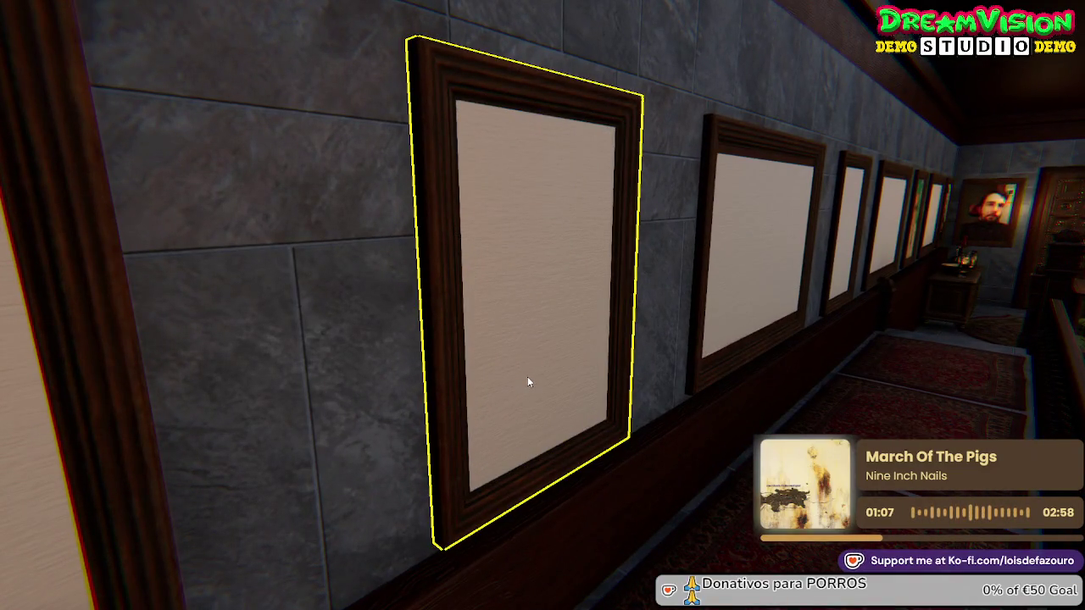
left_click(387, 424)
key("w")
key("w")
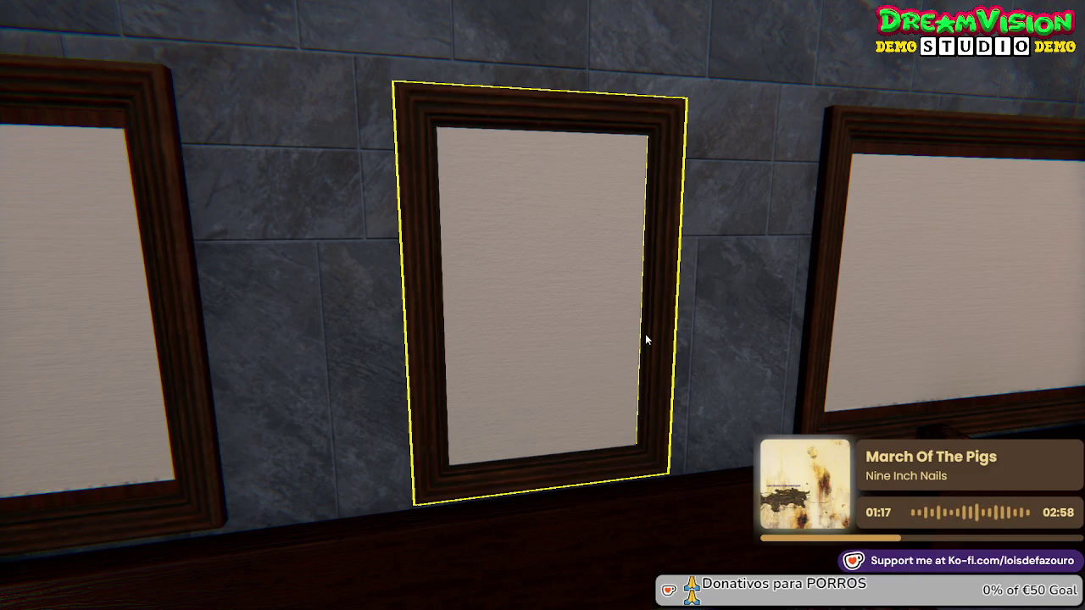
left_click(590, 329)
Fill the blank canvases above the candles and along the gallery with saved paintings
key("w")
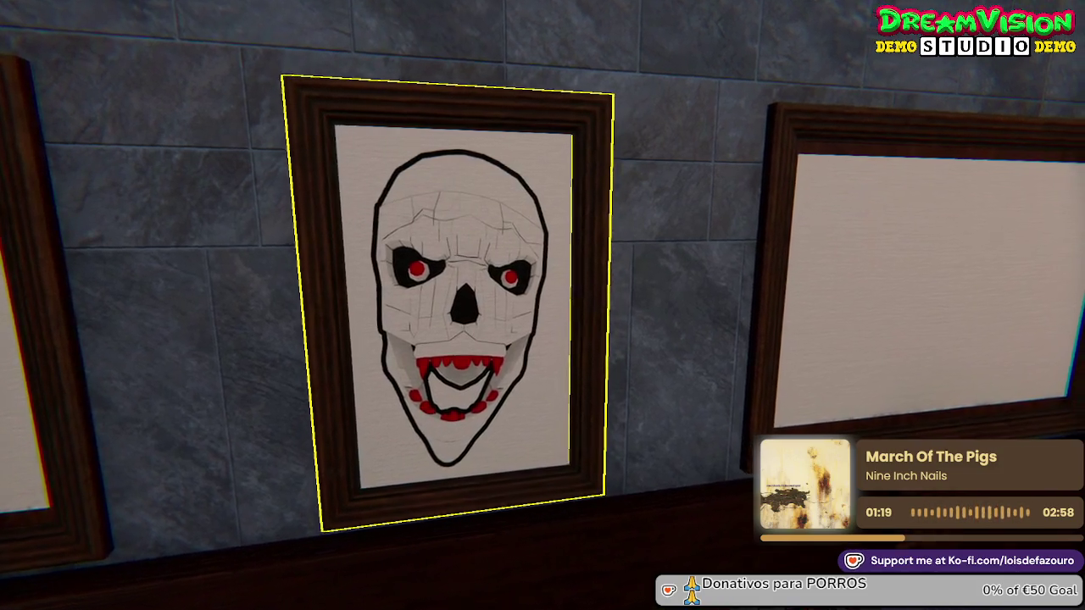
key("w")
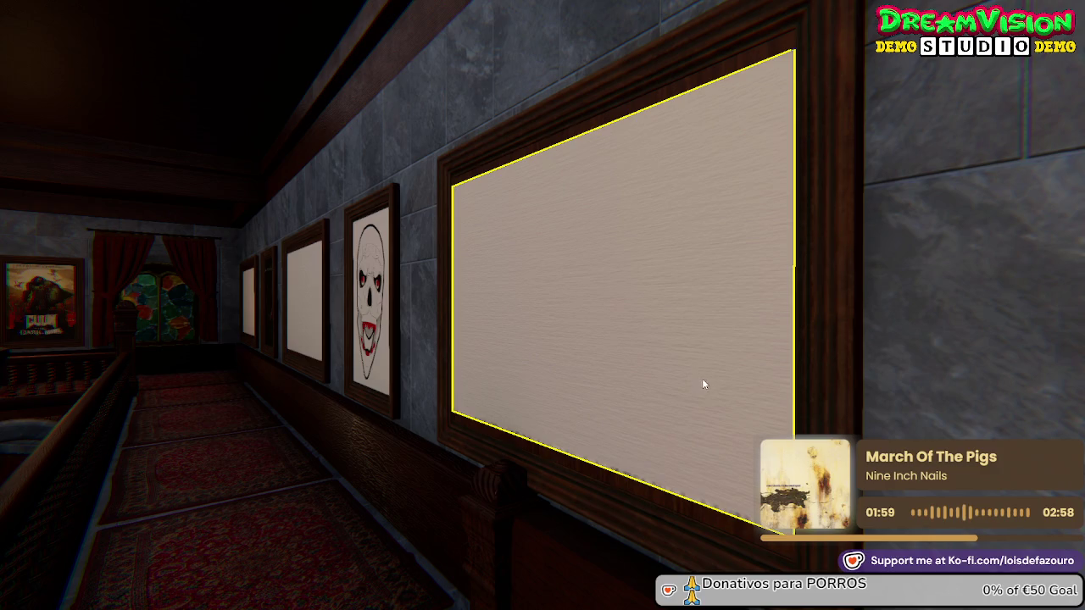
left_click(700, 370)
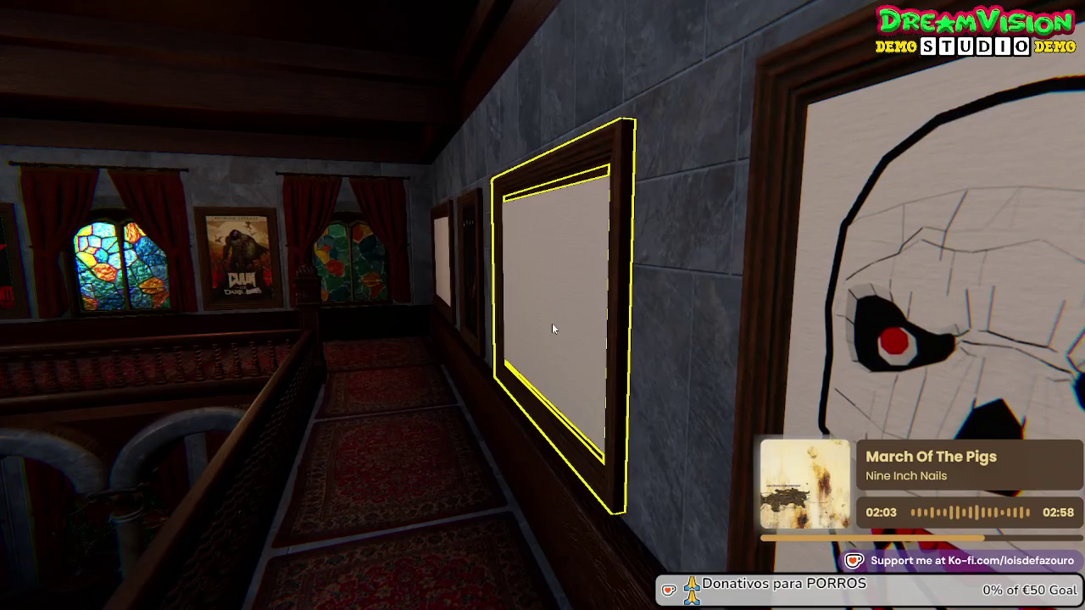
left_click(581, 342)
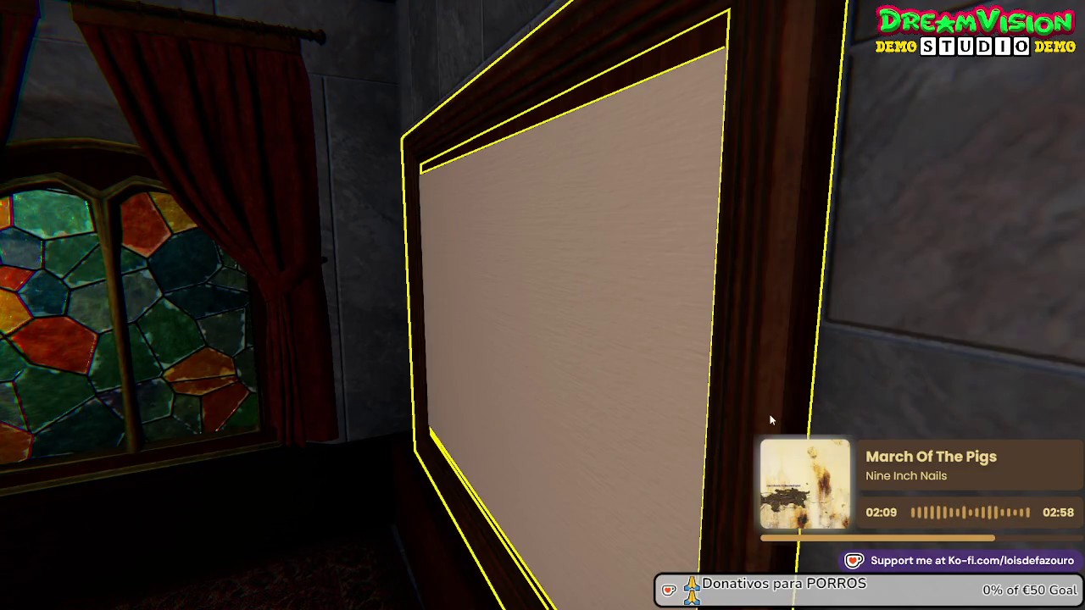
left_click(775, 414)
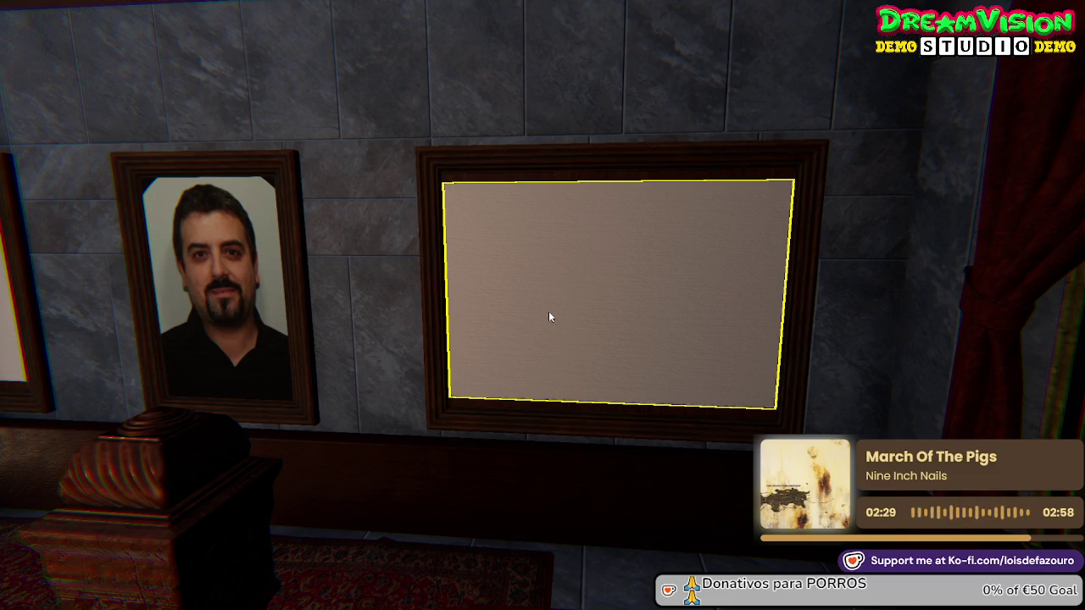
left_click(741, 289)
key("Left")
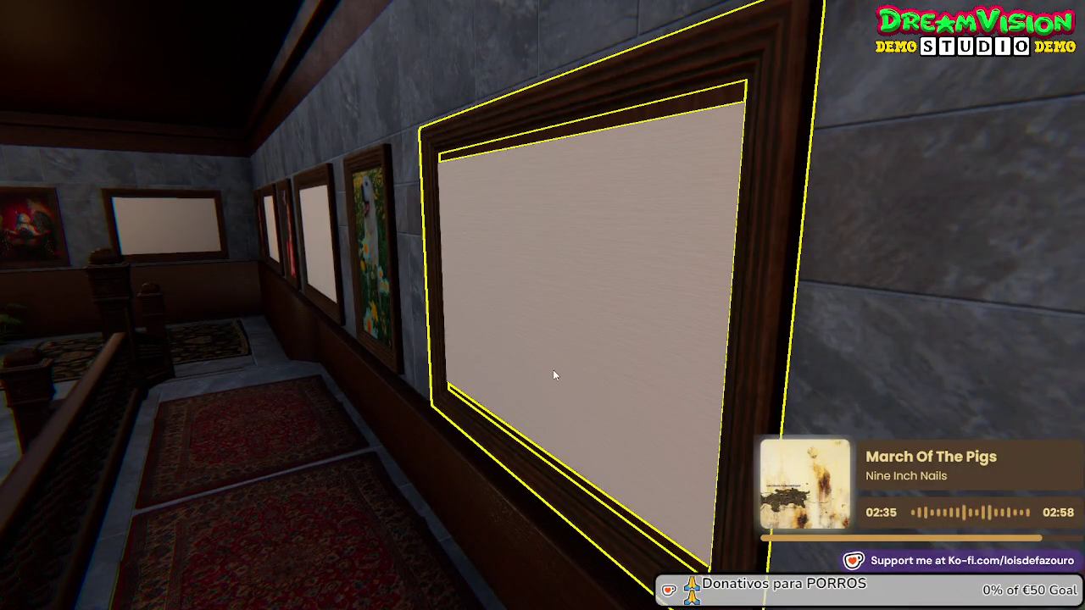
key("Left")
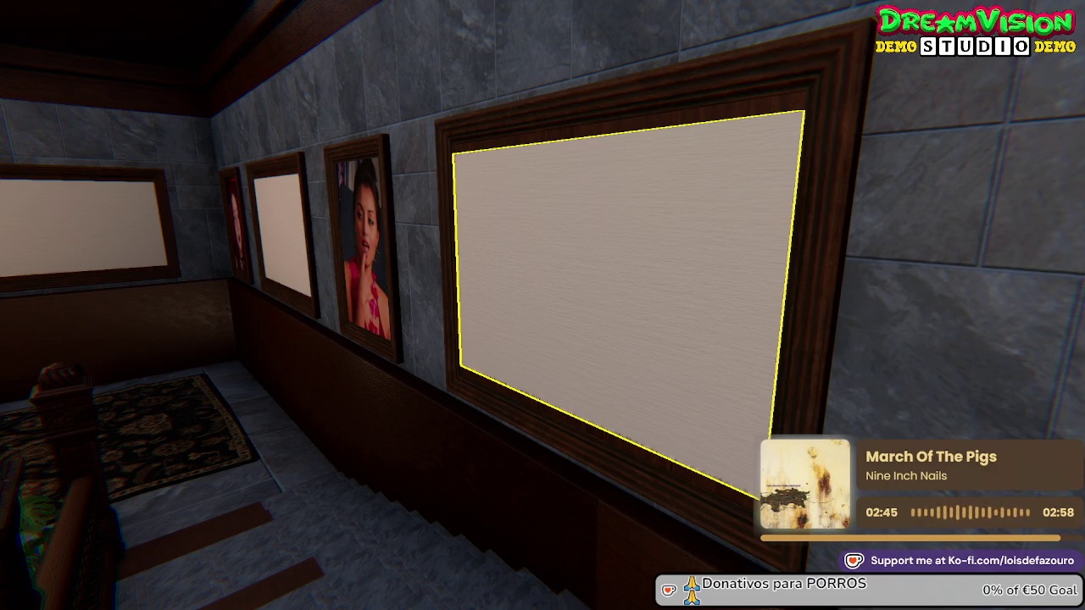
key("Left")
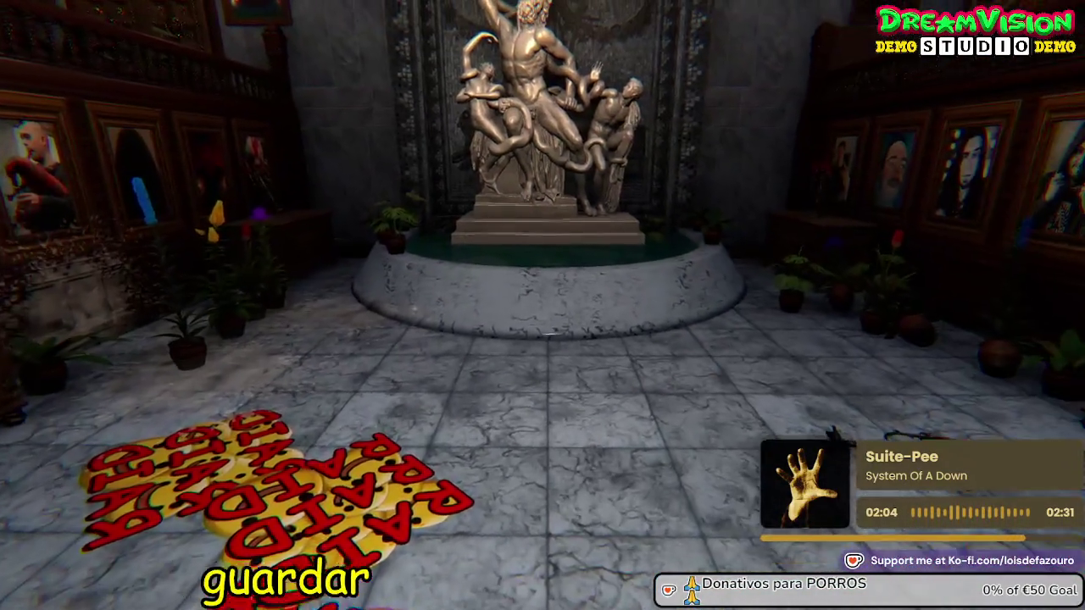
Pick up the candelabra lying on the floor in front of the cabinet
key("e")
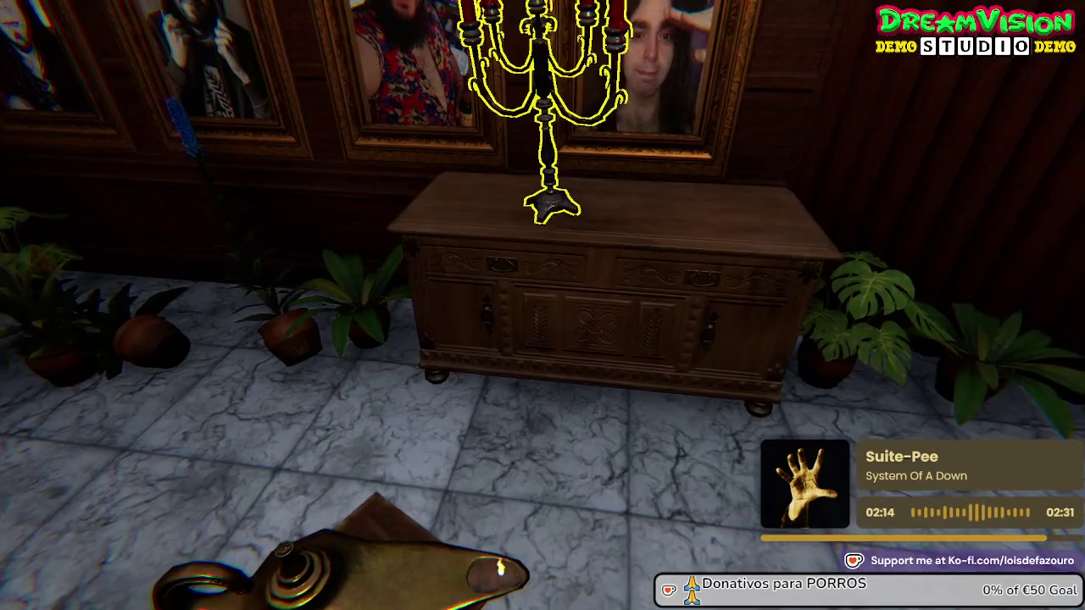
Carry the candelabra over and set it down on the cabinet
key("w")
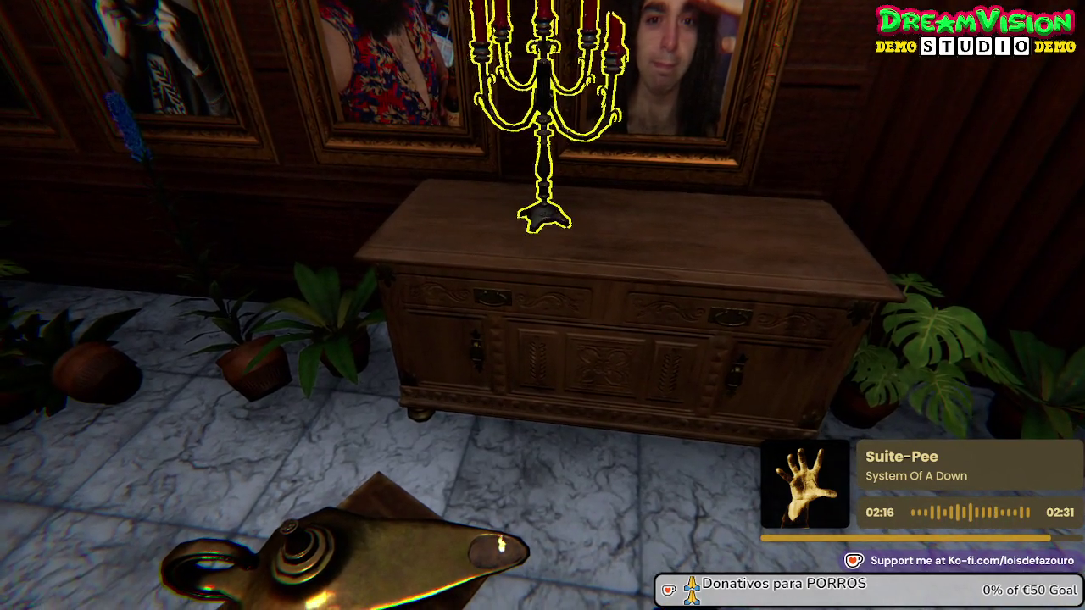
key("w")
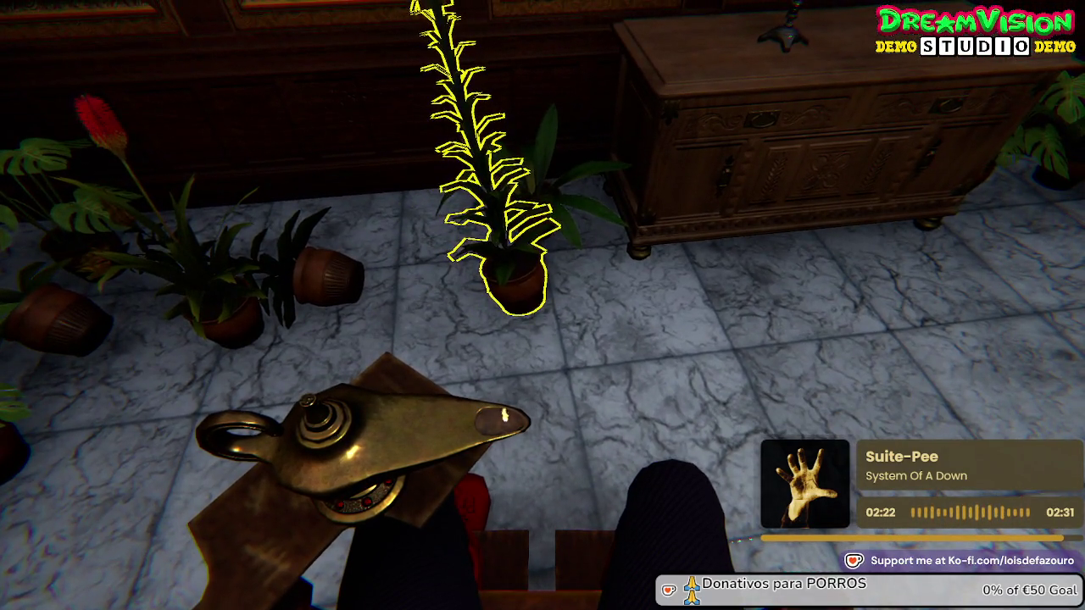
key("s")
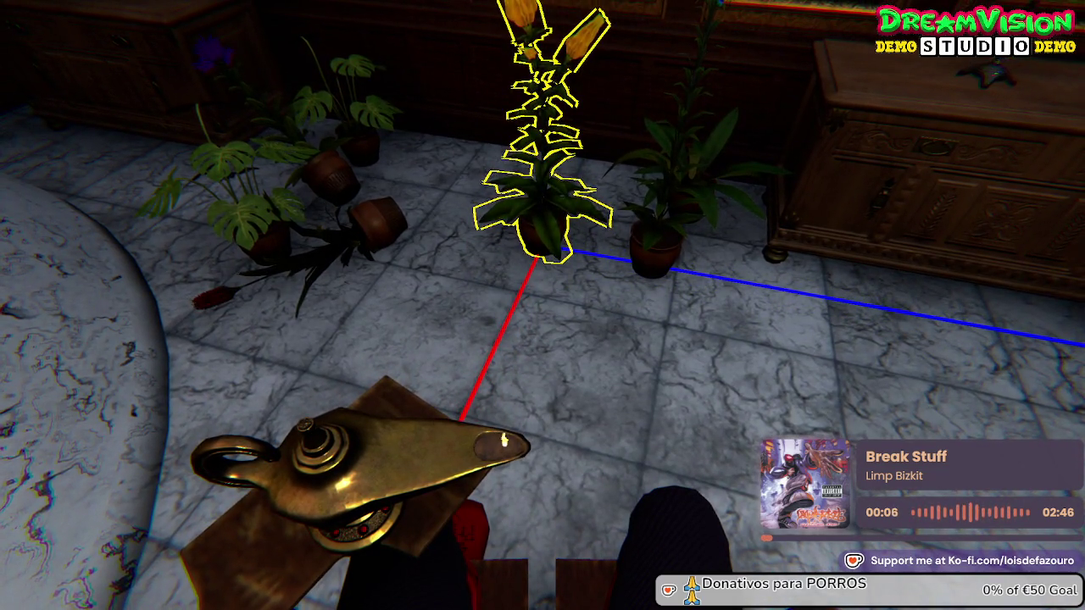
left_click(543, 306)
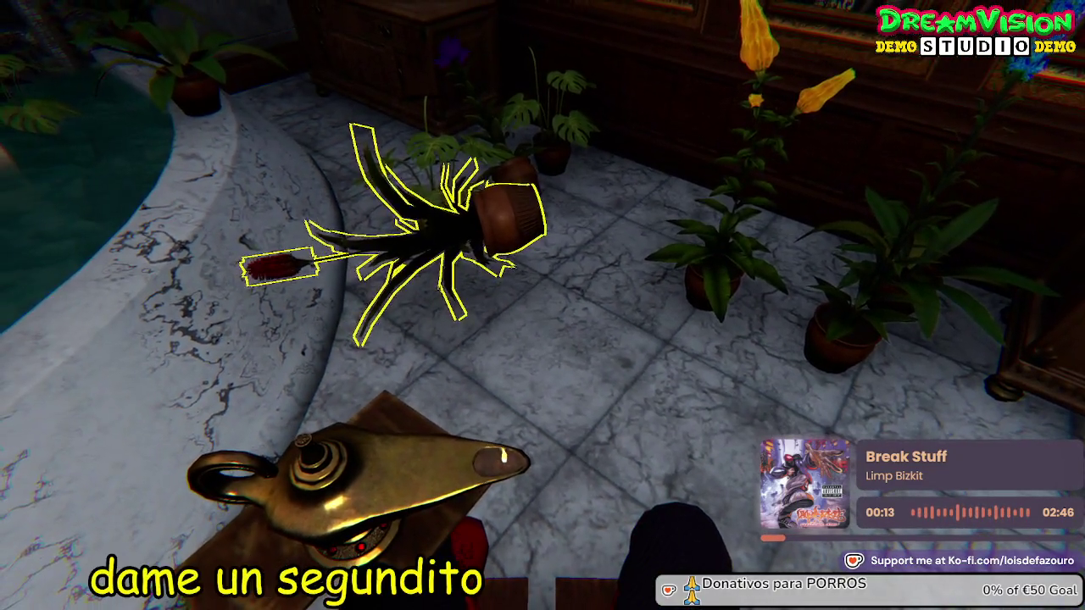
Stand the tipped-over red-flowered potted plant upright among the other plants
left_click(542, 305)
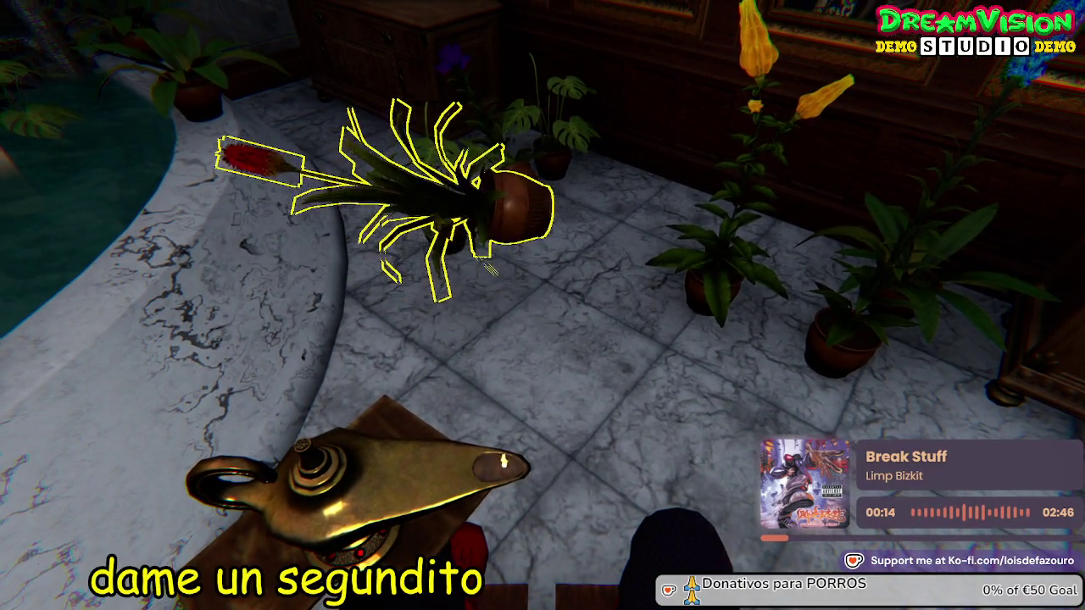
left_click(543, 305)
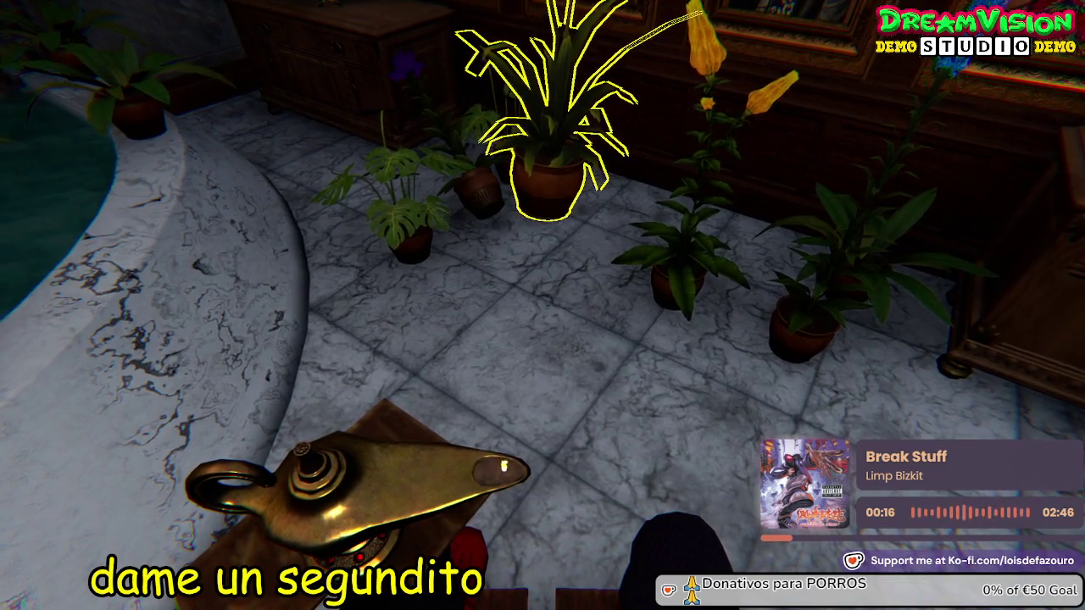
key("s")
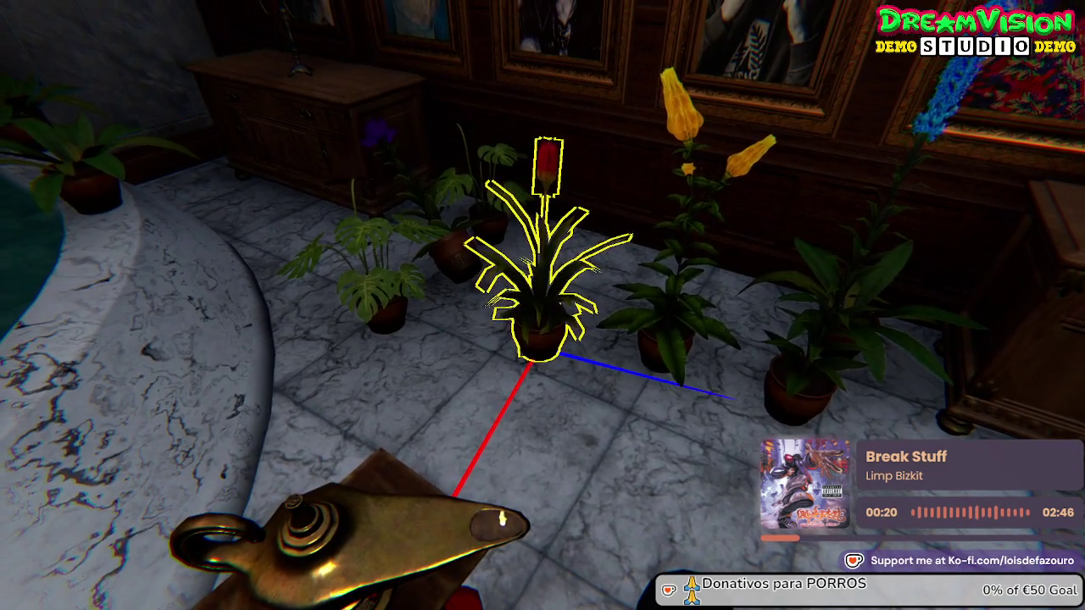
scroll(542, 305, "down", 1)
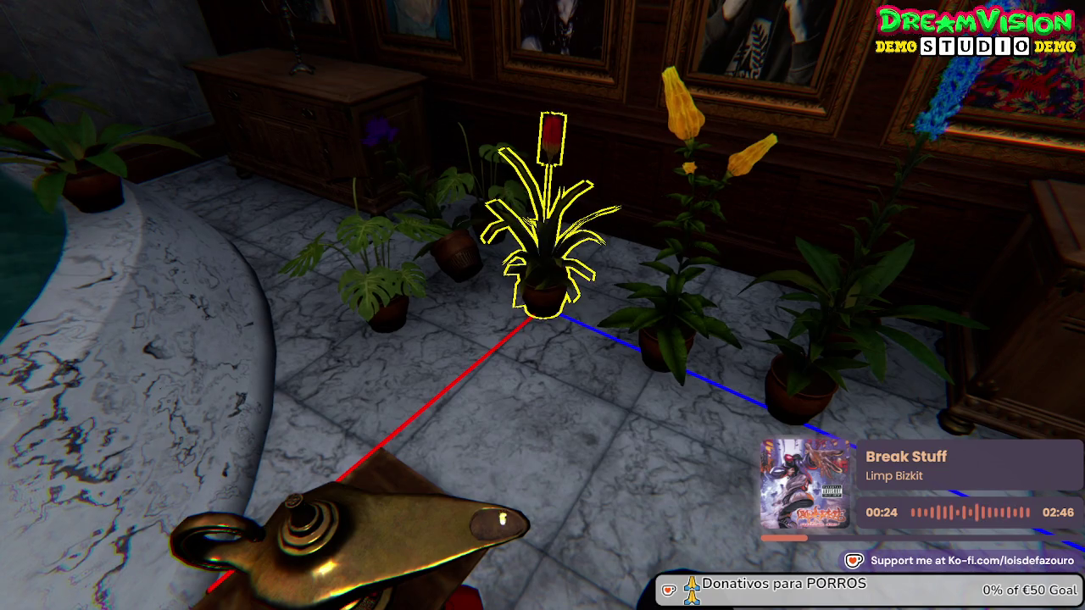
scroll(542, 305, "up", 4)
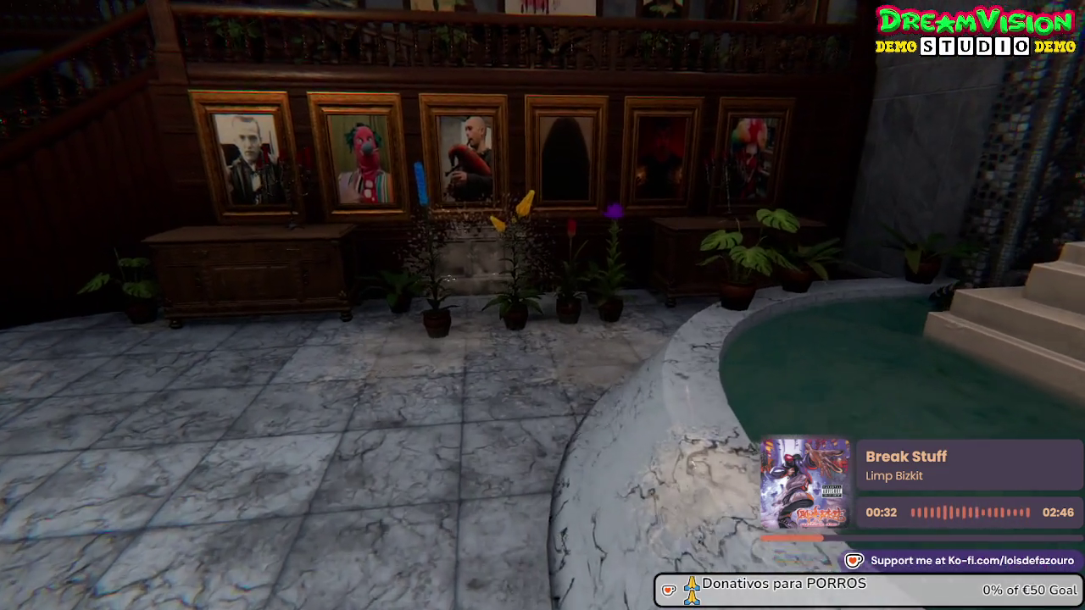
Check the Scene Selector, Options and Twitch Settings menus, then escape back to the game
key("w")
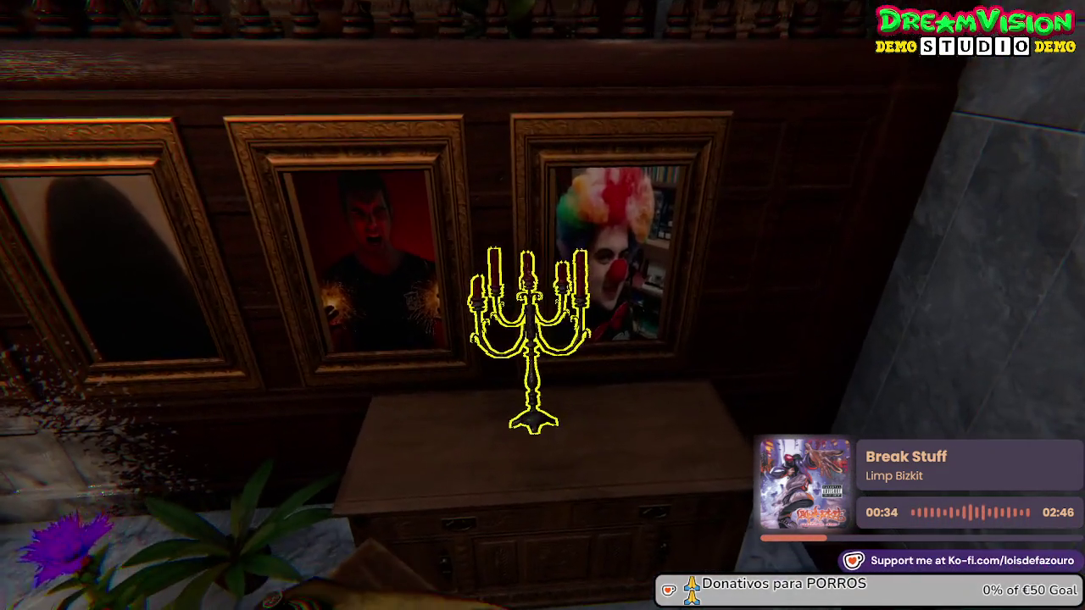
key("e")
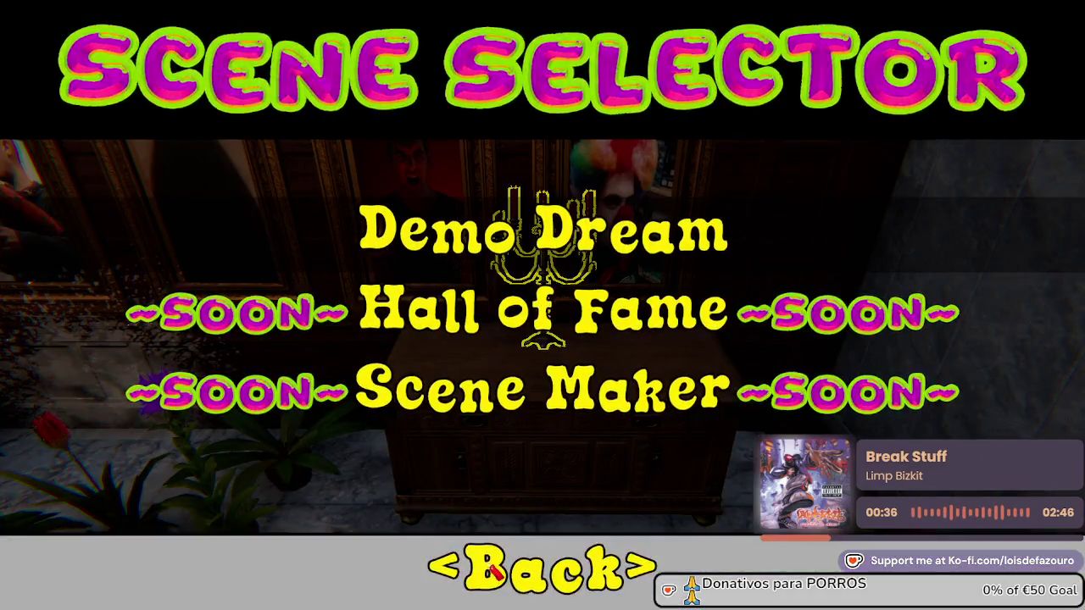
left_click(494, 572)
left_click(542, 296)
left_click(557, 413)
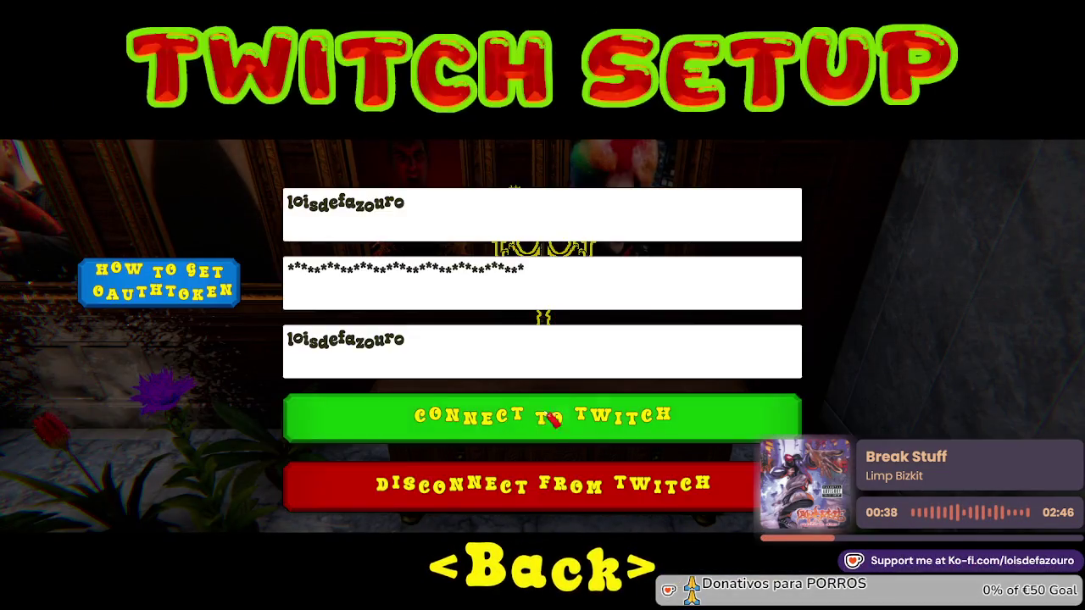
key("Escape")
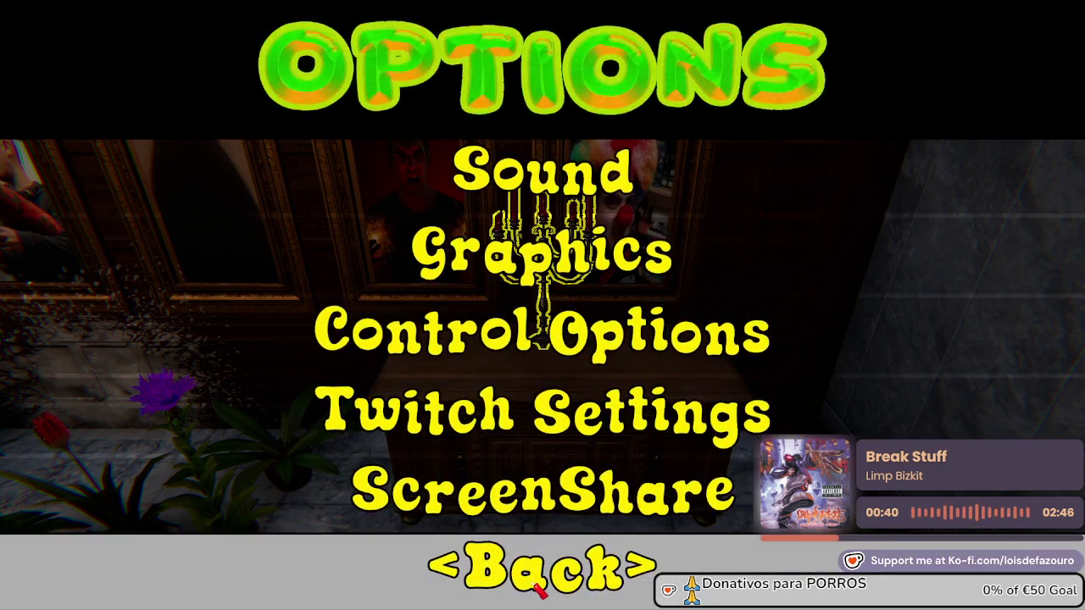
key("Escape")
key("Escape")
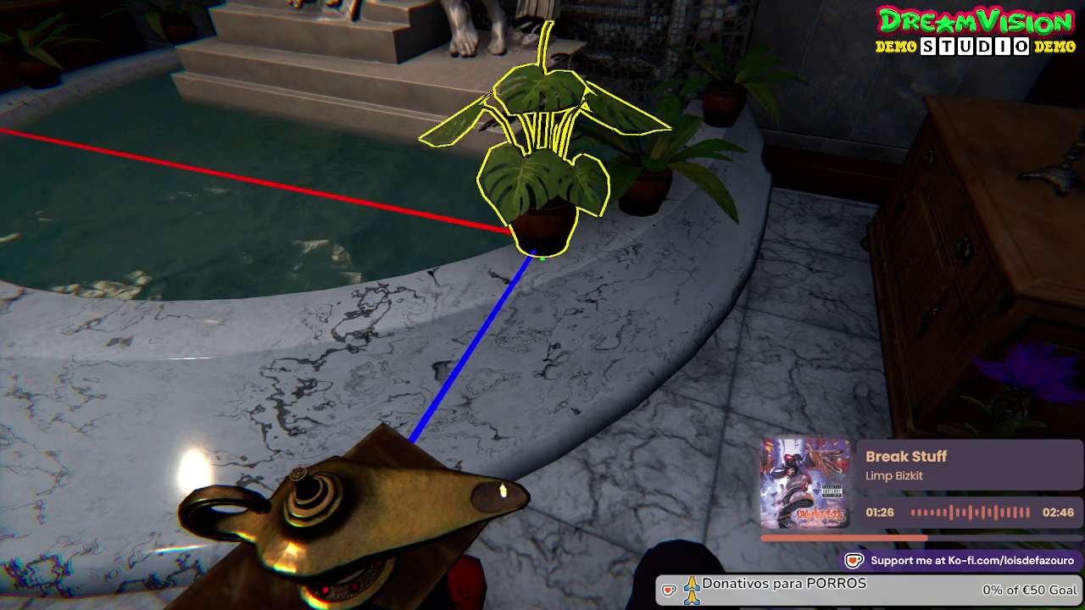
Set the monstera down on the fountain rim
left_click(543, 305)
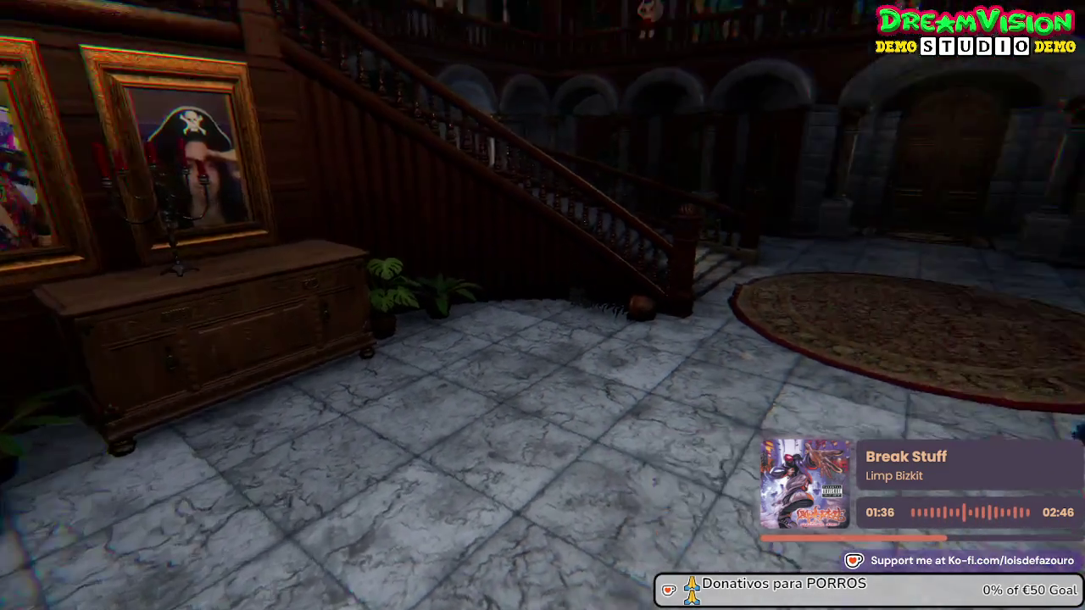
key("w")
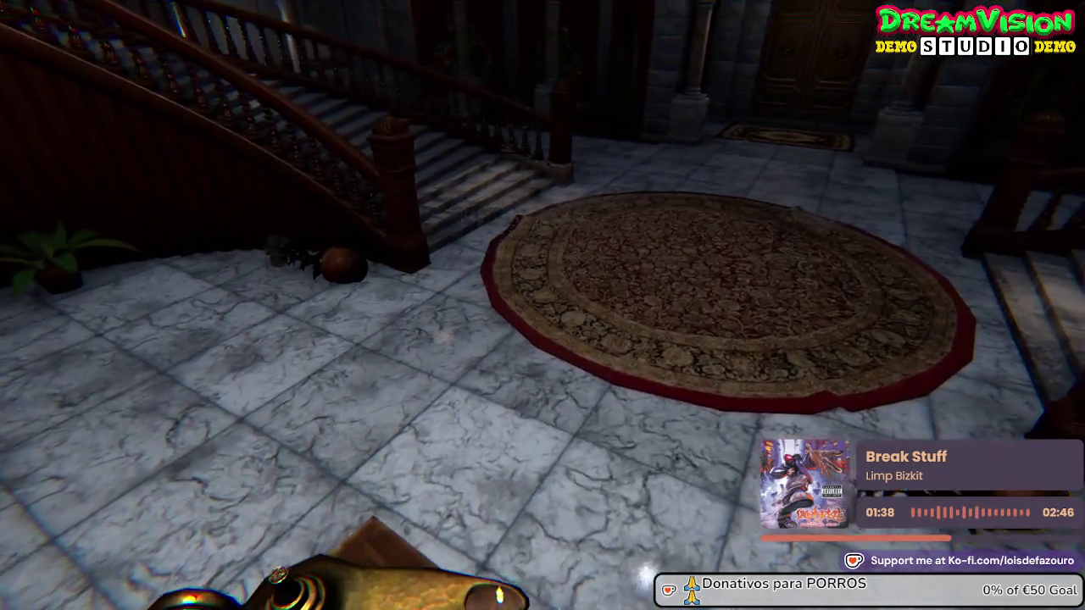
key("w")
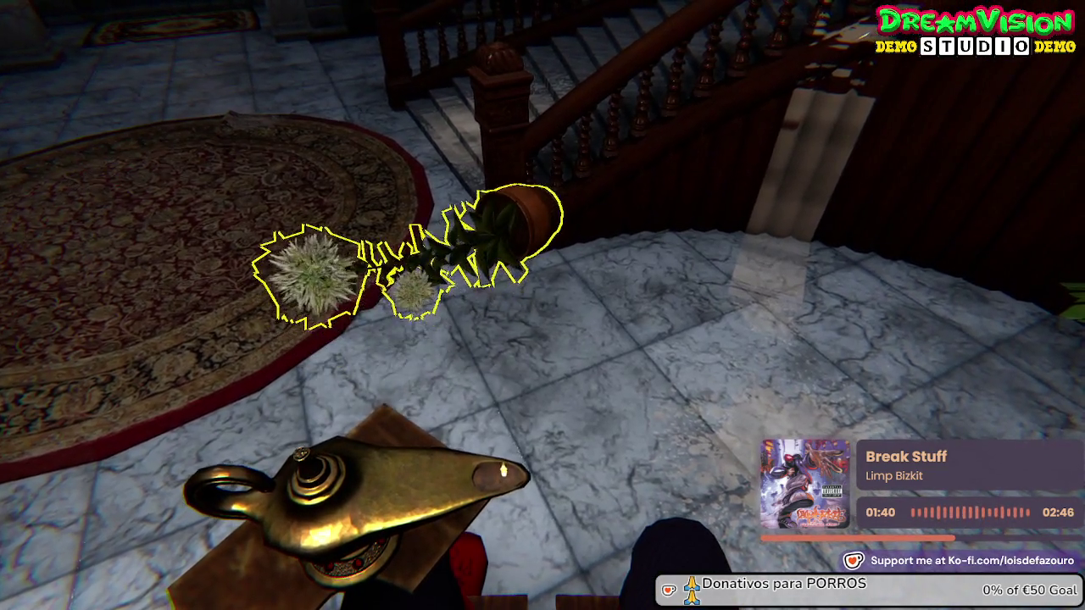
Right the fallen white-flowered plant and place it at the foot of the staircase
key("e")
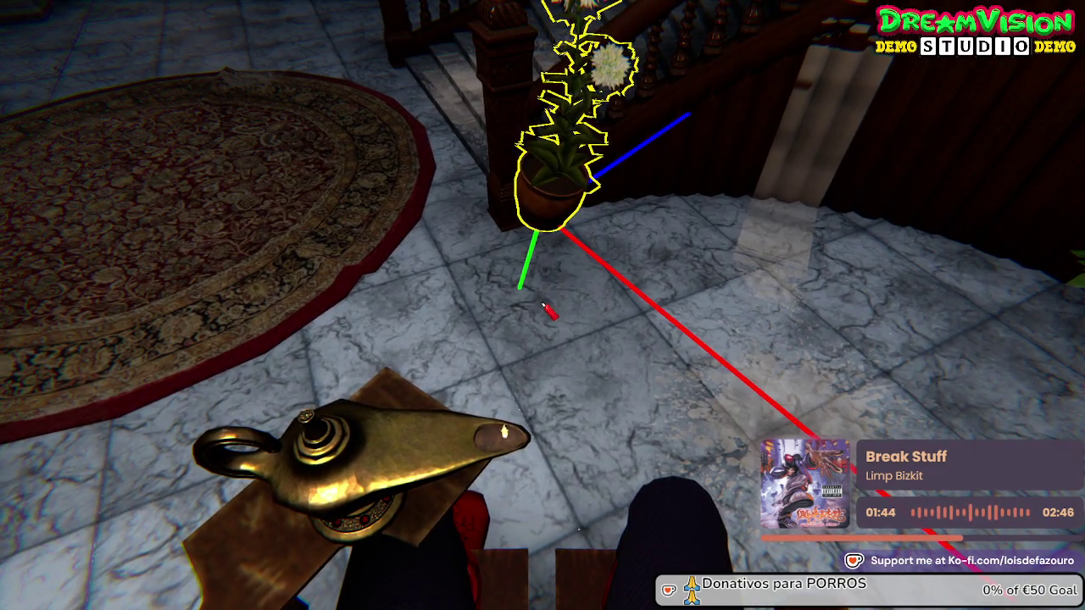
key("s")
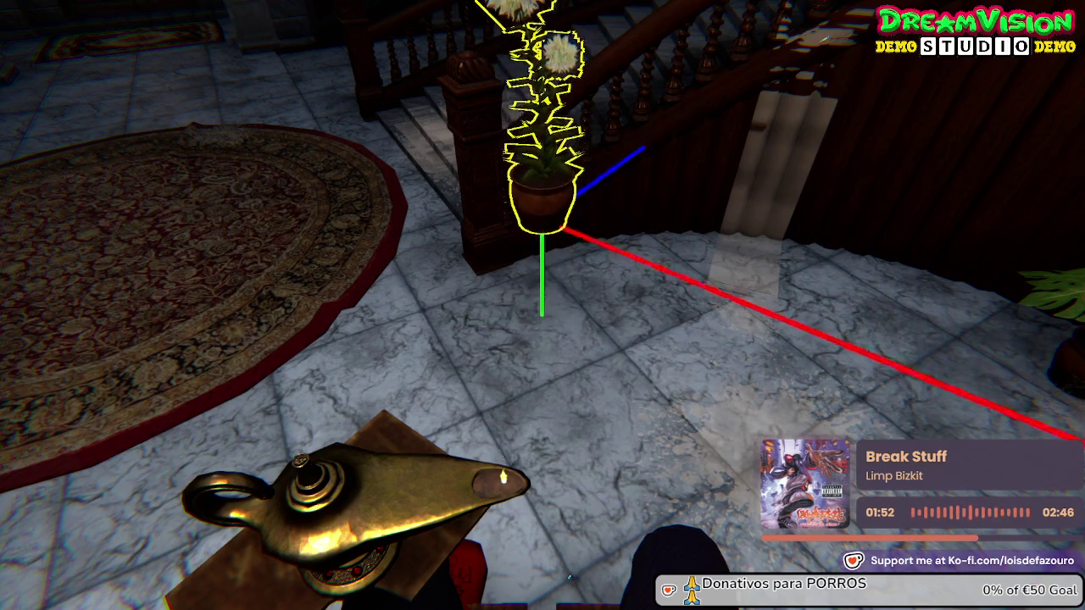
key("q")
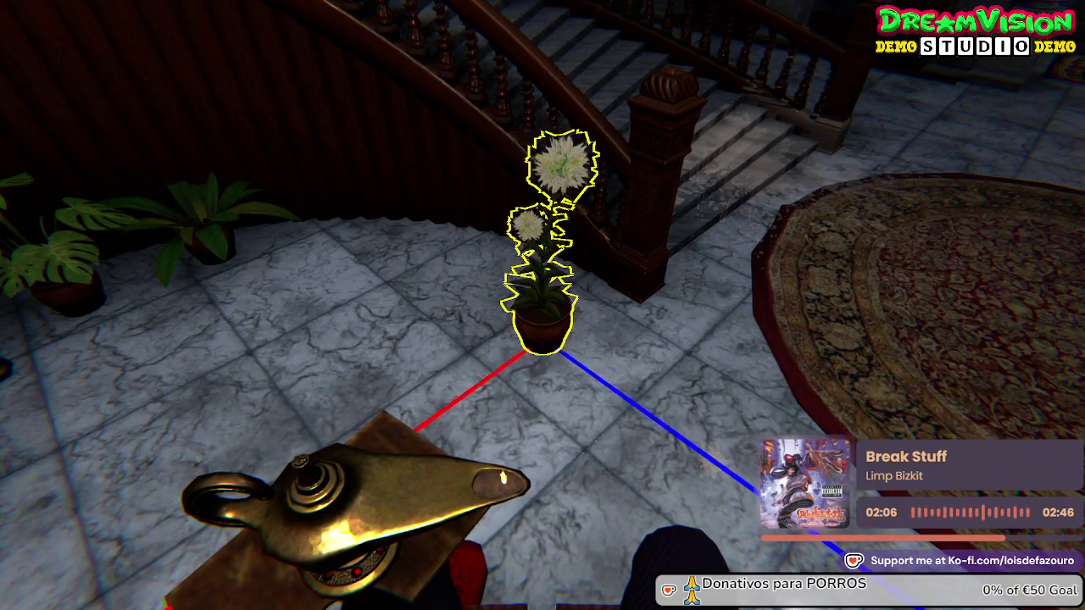
left_click(542, 305)
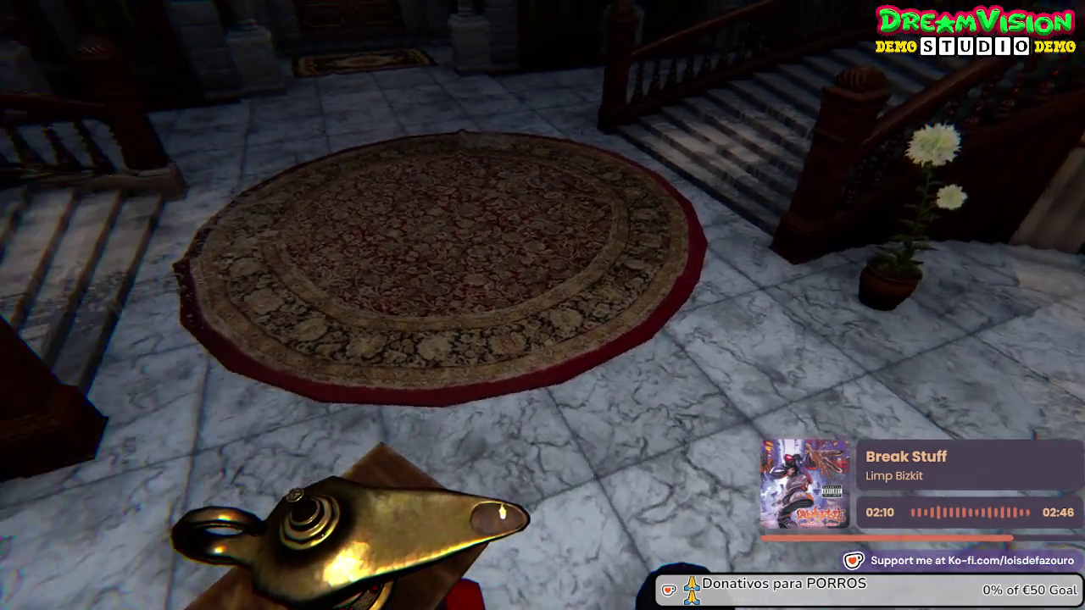